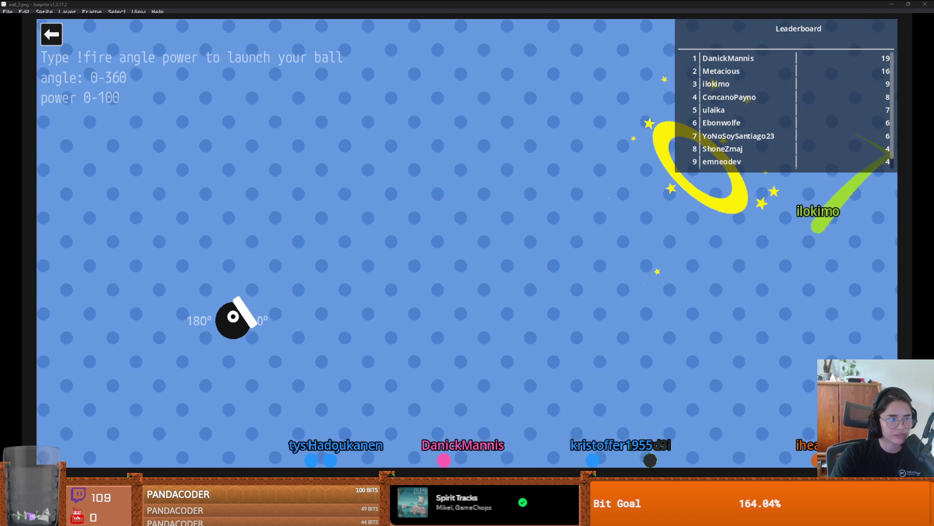
- Quit the Cannon overlay game and launch Lemmings from the game list
key("Escape")
left_click(238, 228)
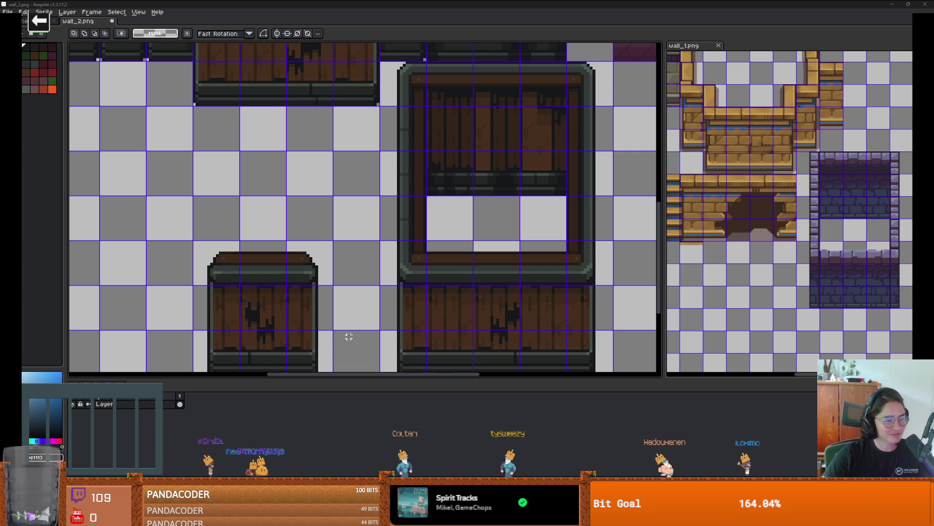
scroll(378, 313, "down", 1)
scroll(341, 309, "up", 1)
scroll(301, 302, "right", 1)
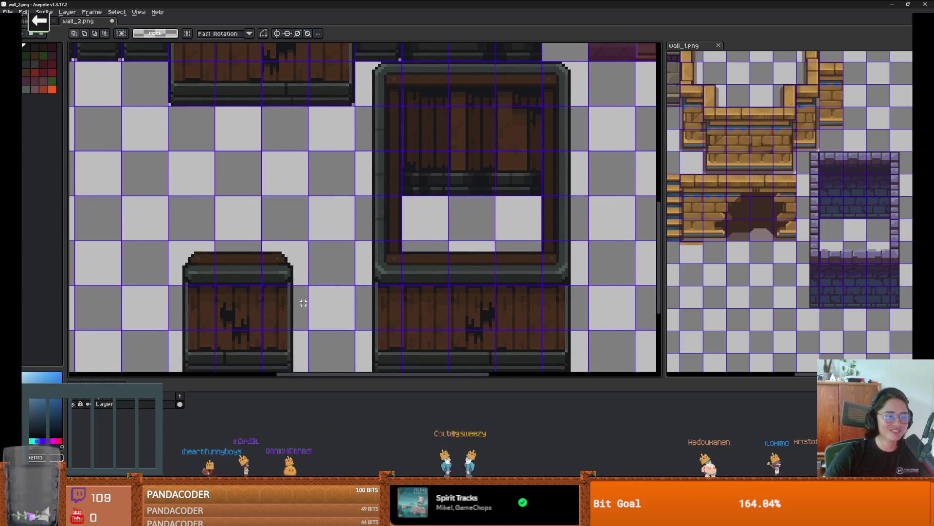
scroll(301, 302, "down", 1)
scroll(301, 303, "down", 1)
scroll(301, 303, "right", 1)
scroll(490, 277, "up", 1)
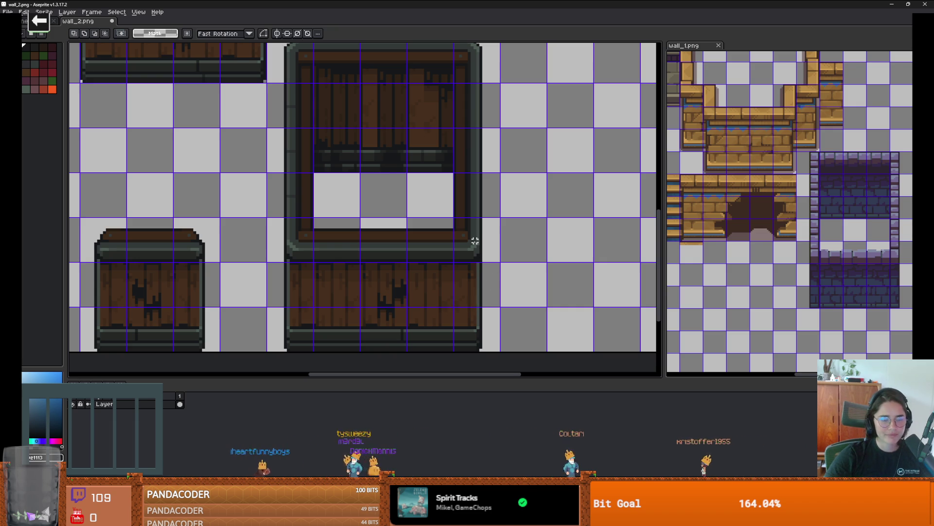
mouse_move(475, 204)
left_mouse_down()
mouse_move(455, 174)
mouse_move(244, 207)
mouse_move(253, 206)
left_mouse_up()
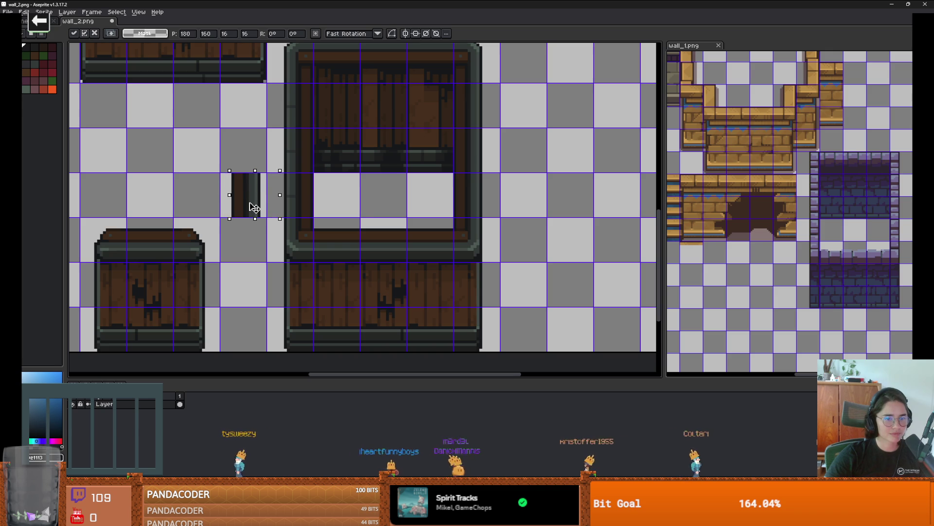
scroll(259, 215, "down", 1)
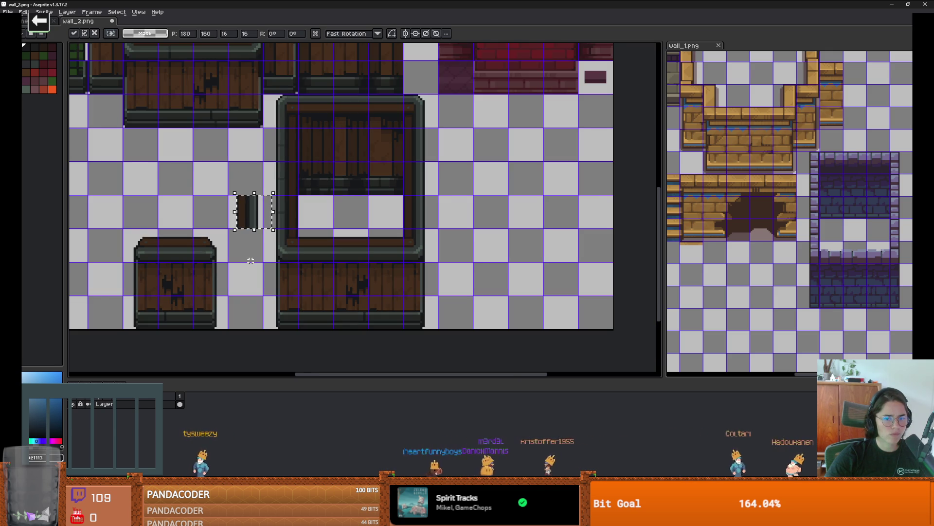
scroll(252, 259, "down", 1)
scroll(252, 259, "up", 2)
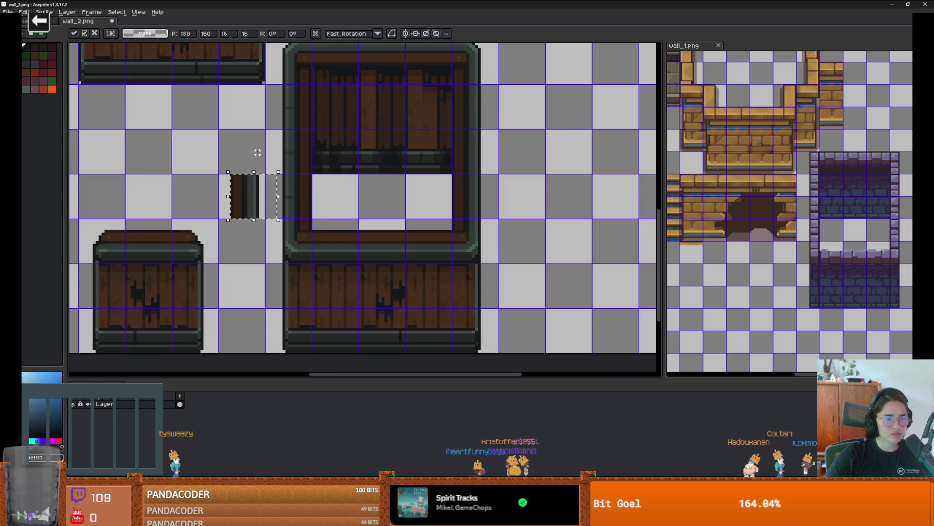
left_click(251, 261)
scroll(251, 263, "down", 1)
left_click_drag(145, 157, 314, 333)
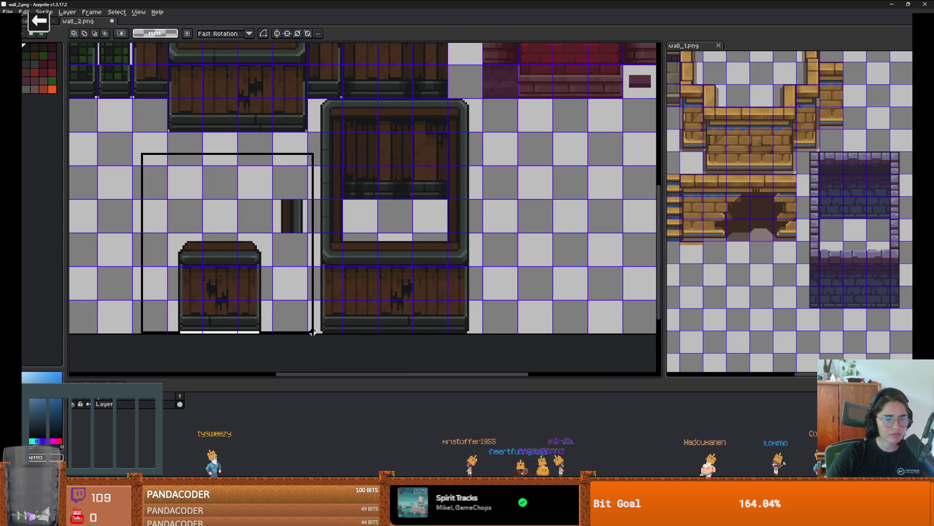
key("Delete")
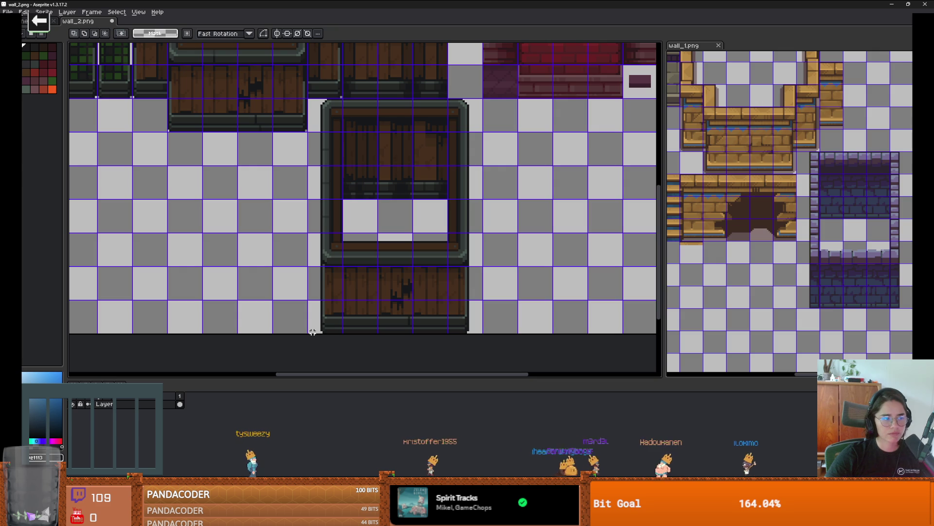
key("ctrl+z")
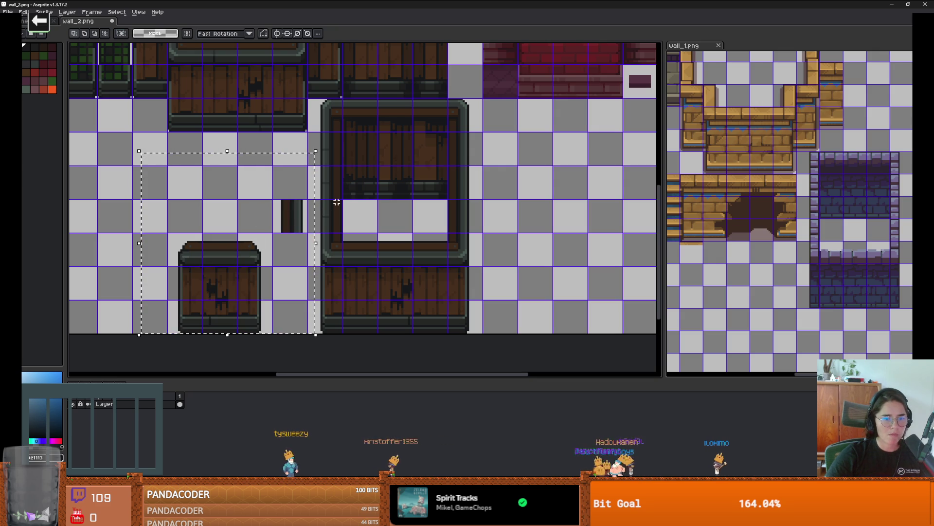
left_click_drag(262, 189, 307, 244)
key("Delete")
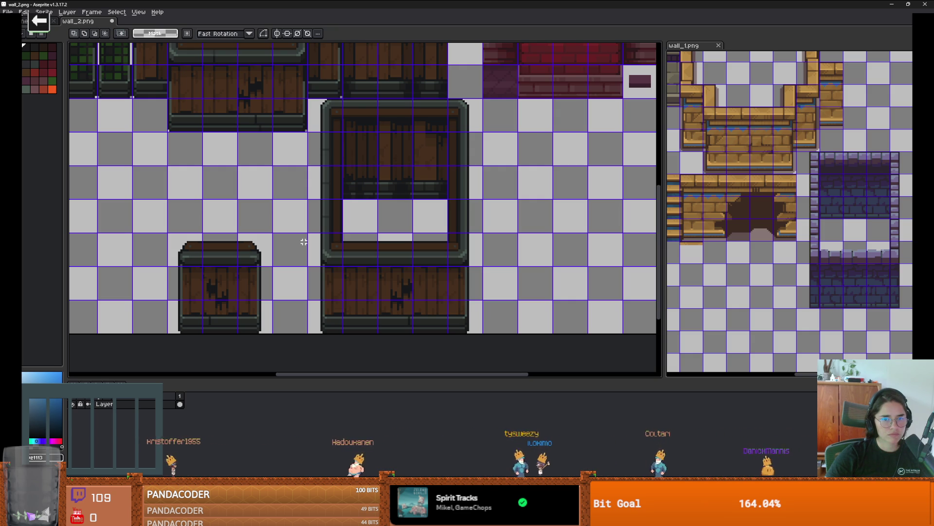
- Try pasting a copied strip onto the door frame's left edge, then undo it
scroll(508, 201, "up", 2)
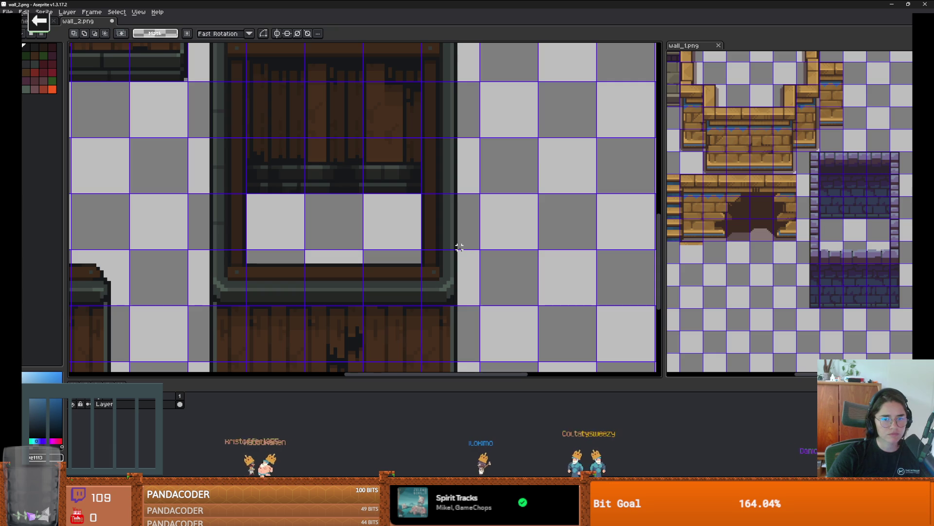
scroll(448, 247, "up", 2)
scroll(419, 248, "down", 1)
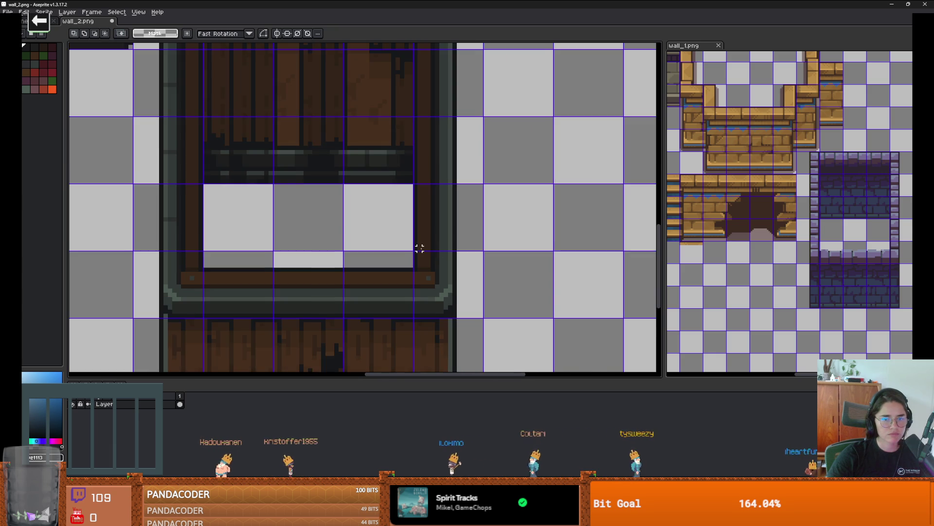
scroll(278, 238, "left", 1)
scroll(292, 249, "up", 2)
scroll(320, 262, "down", 2)
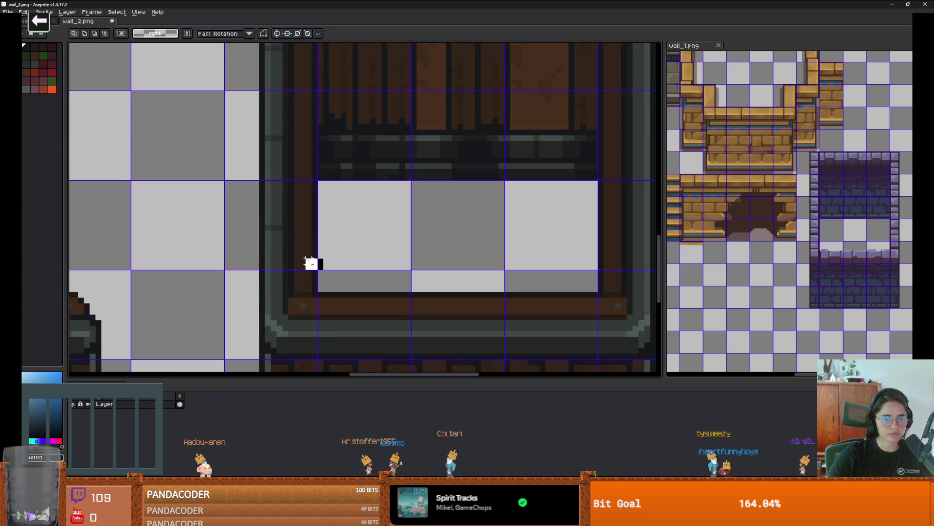
scroll(314, 243, "up", 1)
scroll(313, 243, "down", 1)
key("ctrl+z")
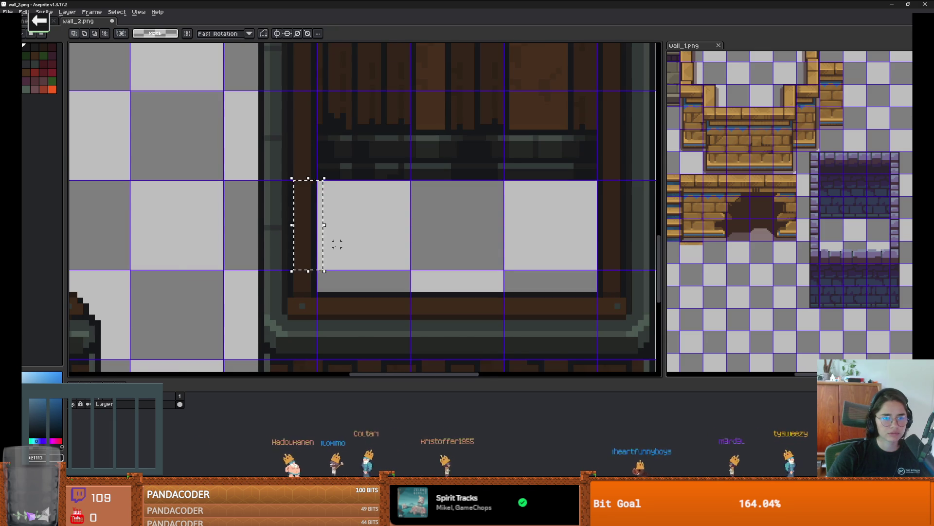
scroll(337, 244, "down", 1)
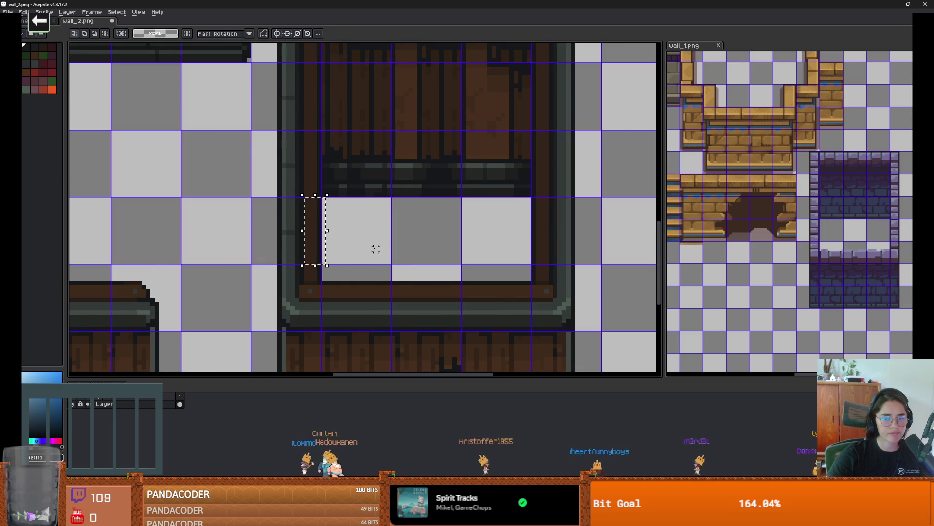
scroll(375, 249, "down", 1)
scroll(375, 248, "down", 1)
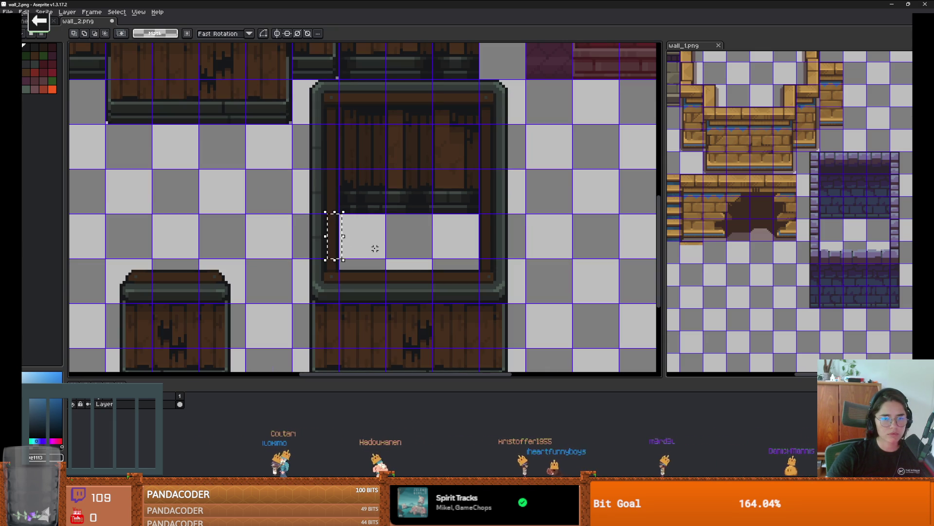
key("ctrl+z")
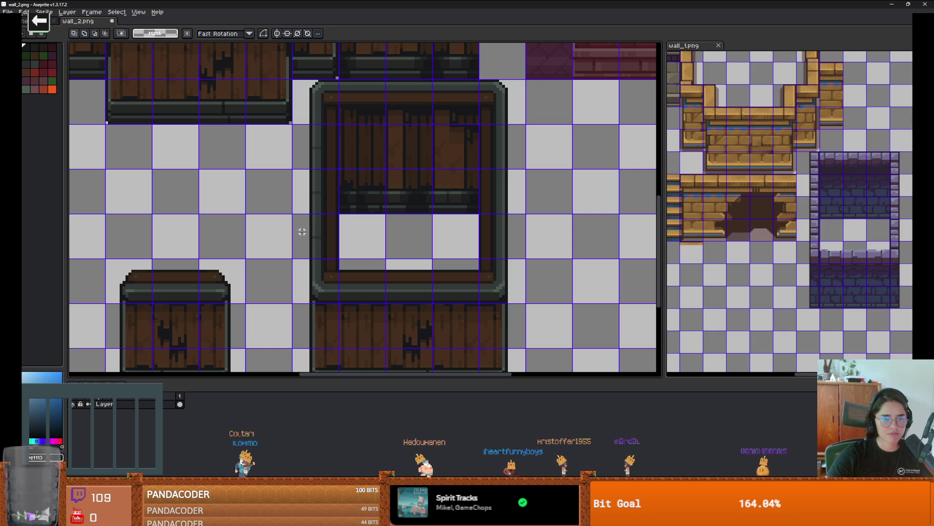
- Cancel moving the neighbouring tile and erase the dark inner strip on the frame's left side
left_click_drag(319, 237, 323, 243)
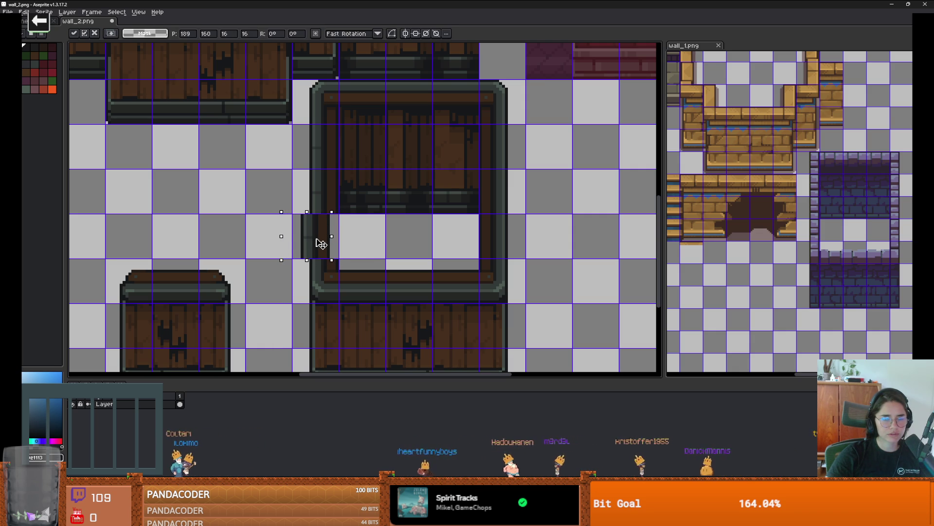
key("Escape")
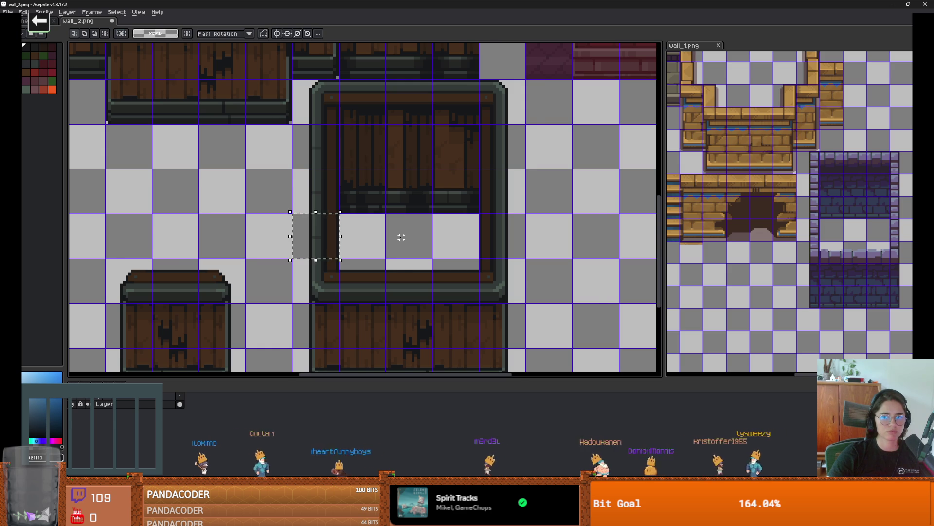
scroll(401, 237, "down", 1)
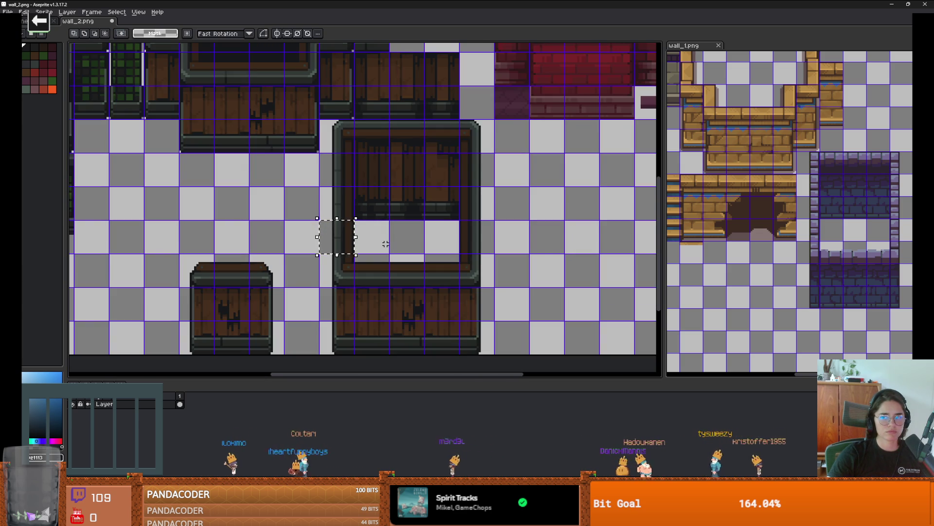
scroll(378, 245, "up", 2)
scroll(335, 243, "up", 1)
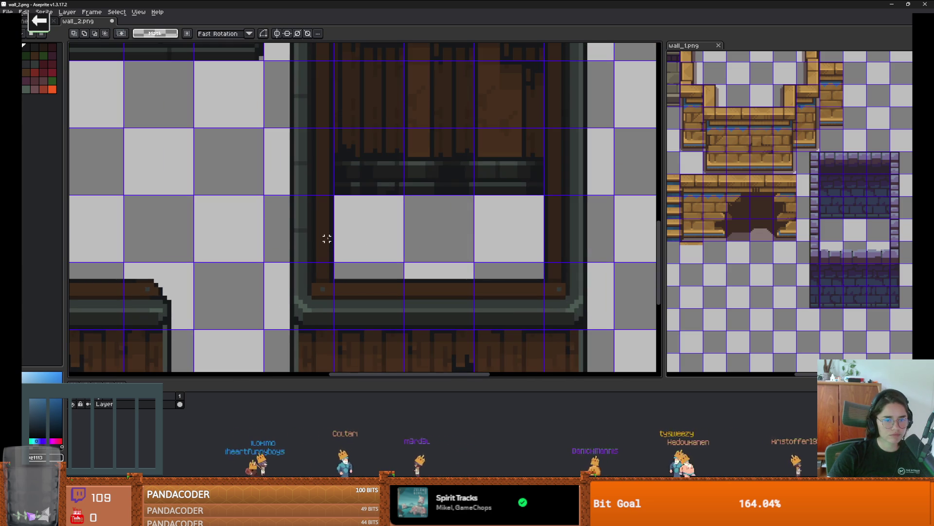
left_click_drag(334, 253, 317, 195)
scroll(321, 256, "up", 1)
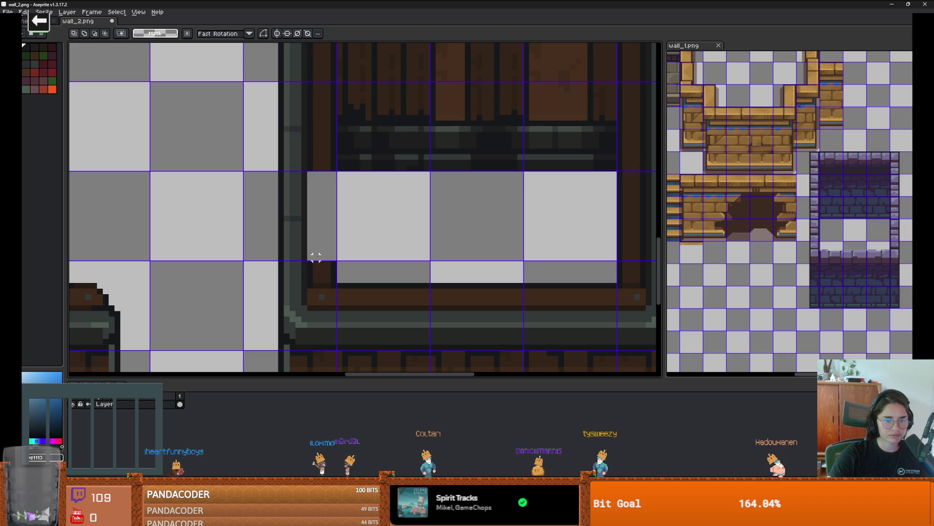
scroll(348, 253, "down", 1)
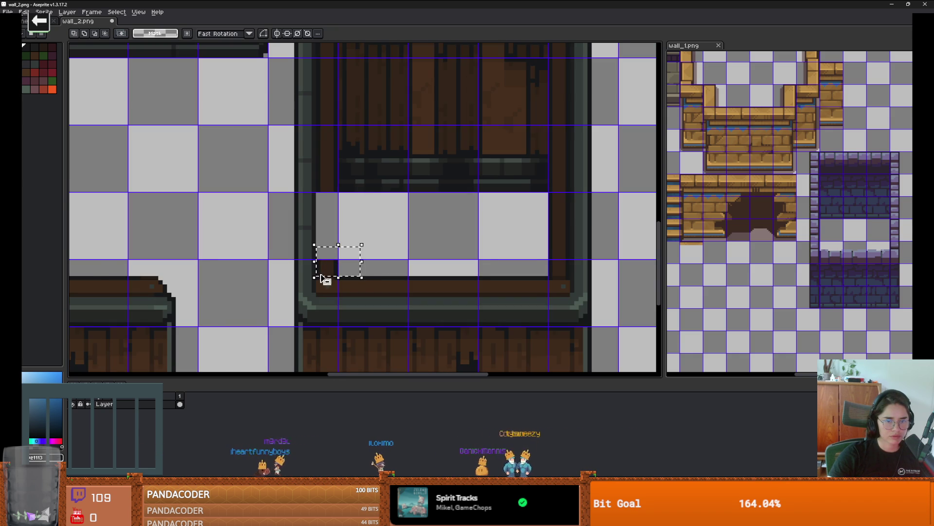
scroll(334, 261, "down", 1)
scroll(344, 261, "down", 1)
scroll(377, 273, "up", 1)
scroll(378, 273, "down", 1)
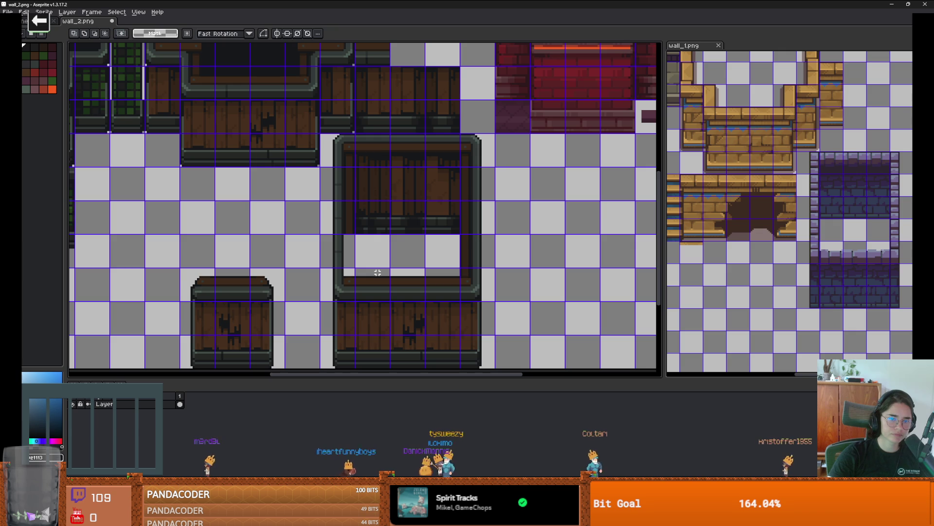
- Paste a vertical strip near the frame opening, then switch to the Reddit page
key("ctrl+v")
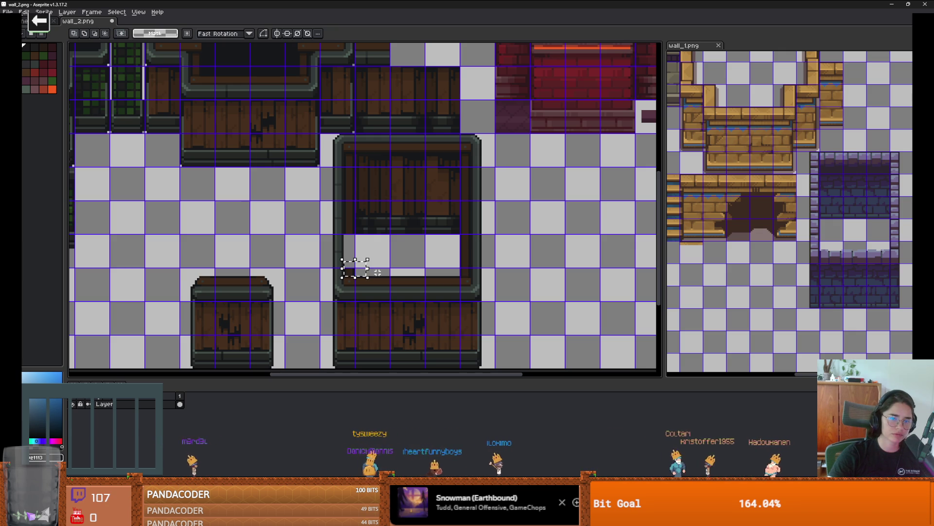
key("ctrl+v")
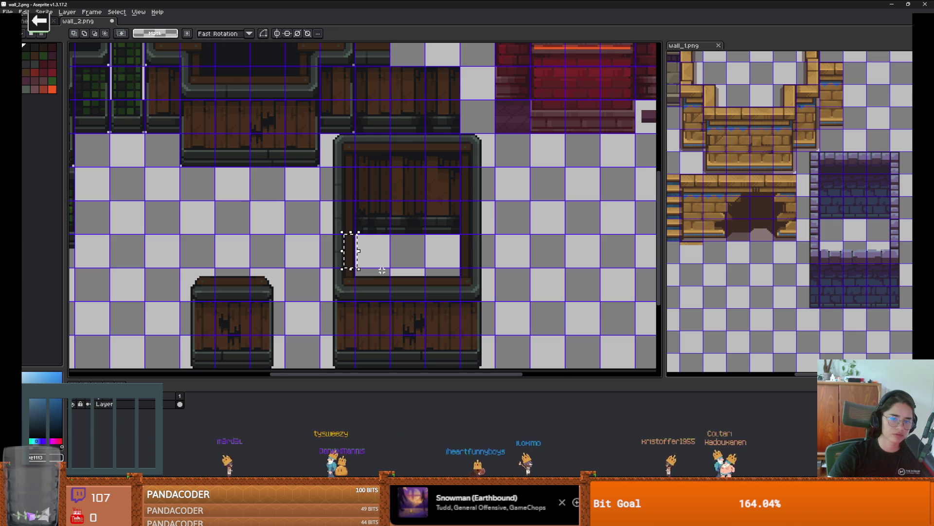
scroll(378, 273, "up", 1)
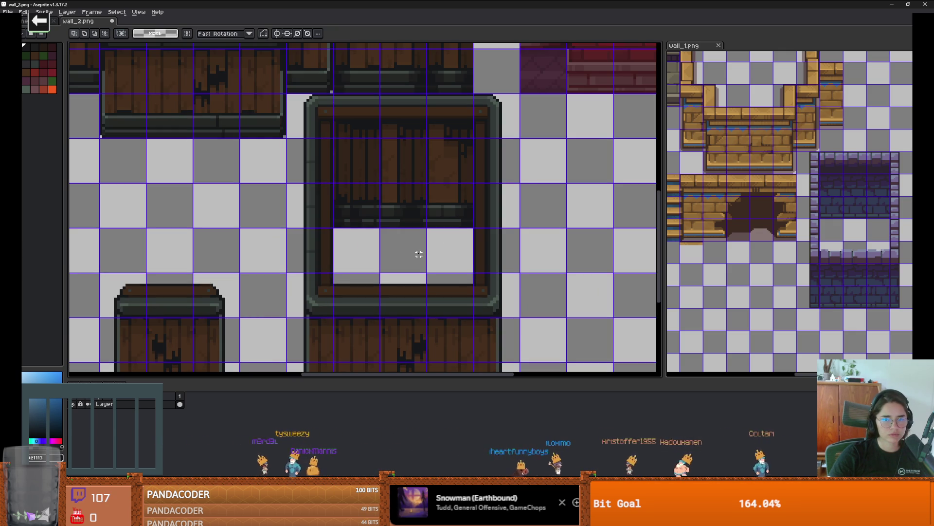
scroll(419, 253, "down", 1)
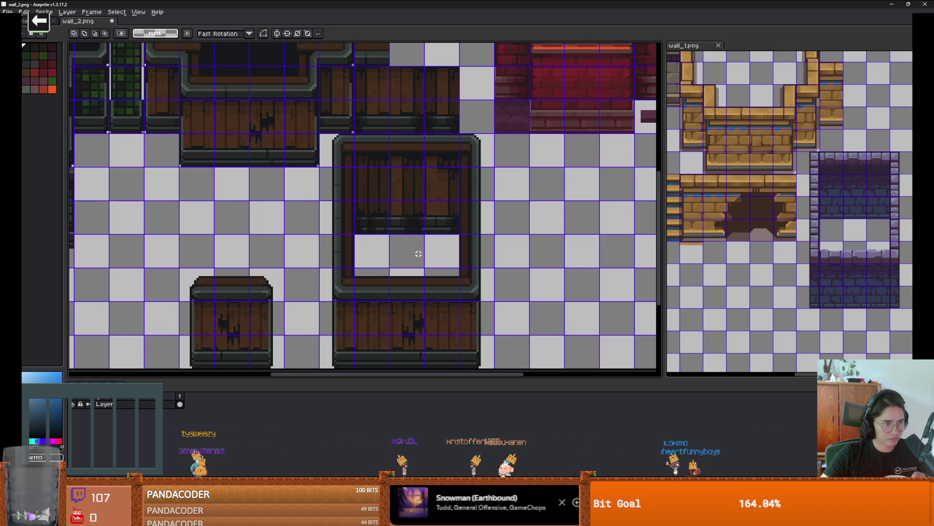
key("alt+Tab")
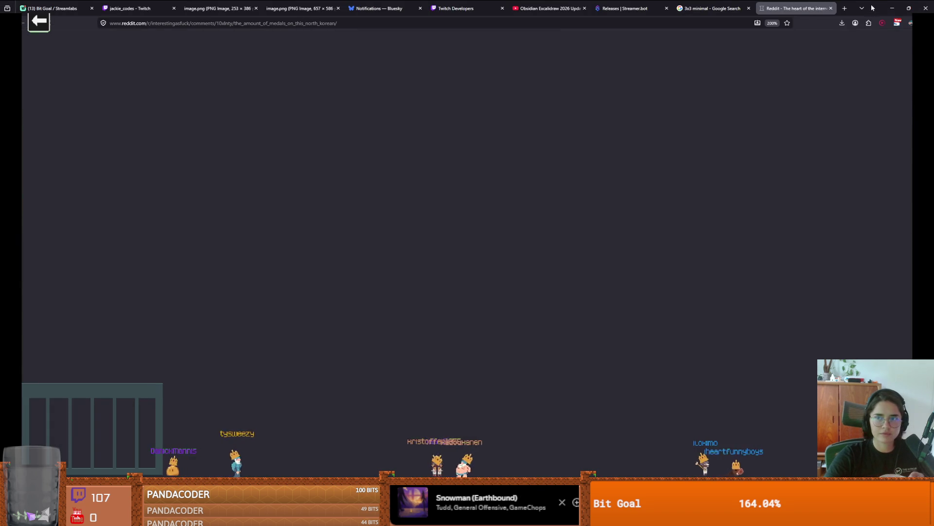
- Skim the Reddit post about the general's medals, then return to wall_2.png in Aseprite
key("alt+Tab")
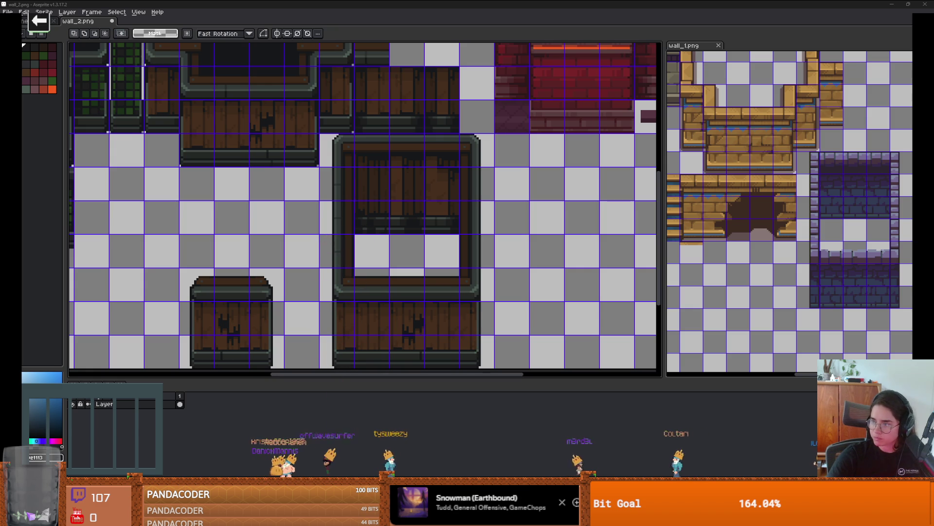
key("alt+Tab")
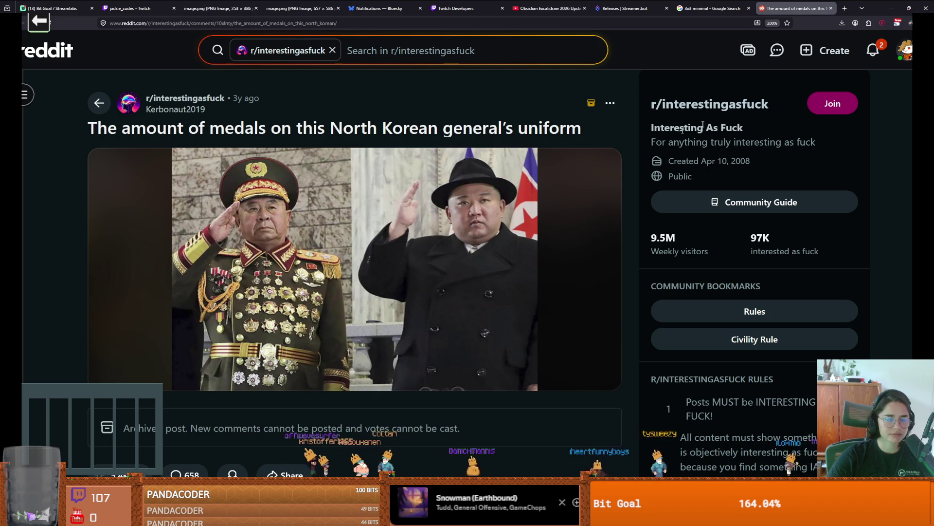
scroll(575, 170, "down", 5)
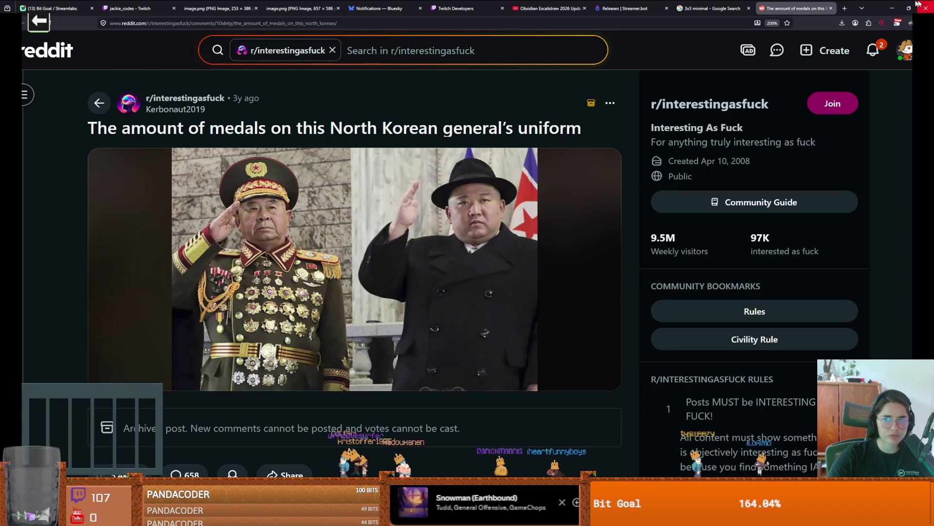
key("alt+Tab")
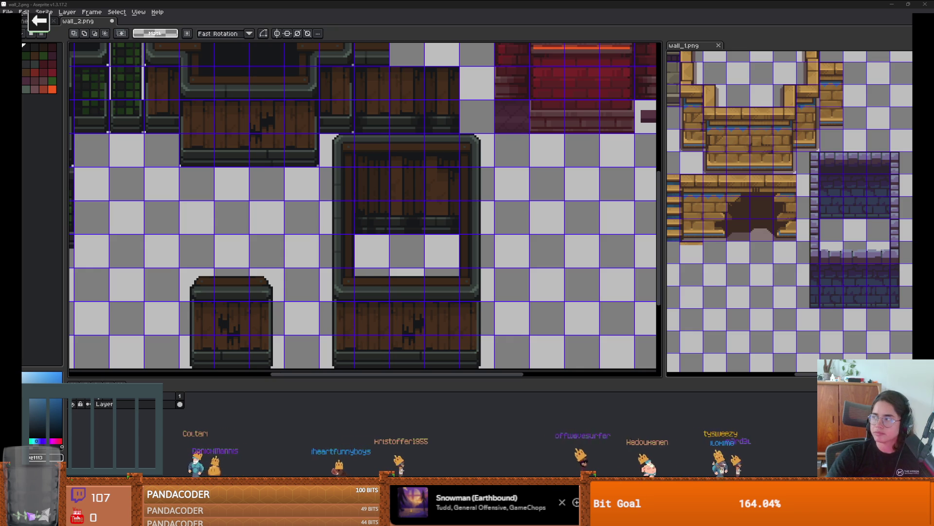
- Switch from Aseprite to the browser playing the YouTube beat video
key("alt+Tab")
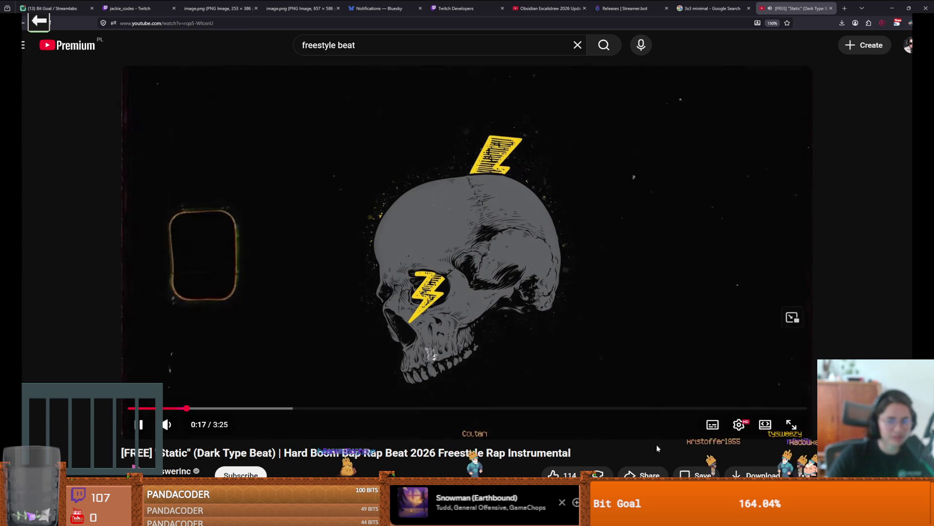
- Put the playing 'Static' beat video into full screen
left_click(791, 425)
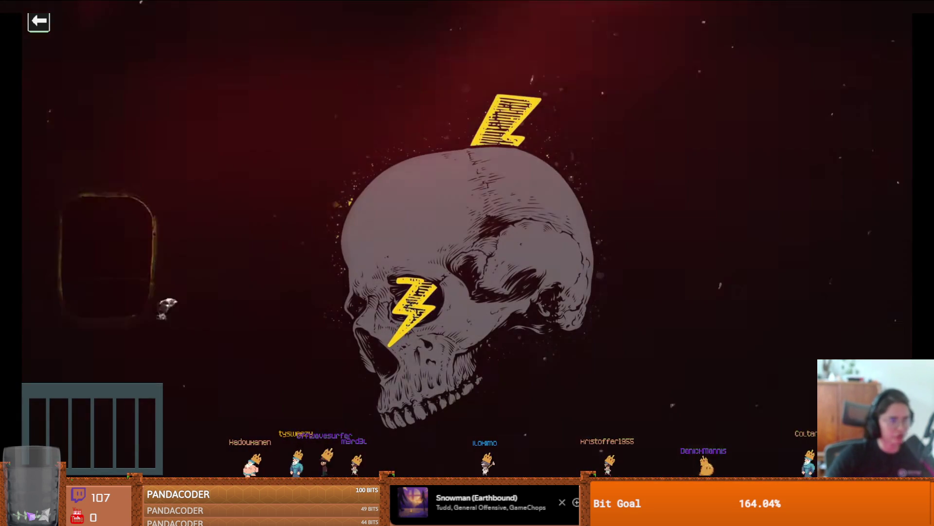
mouse_move(470, 330)
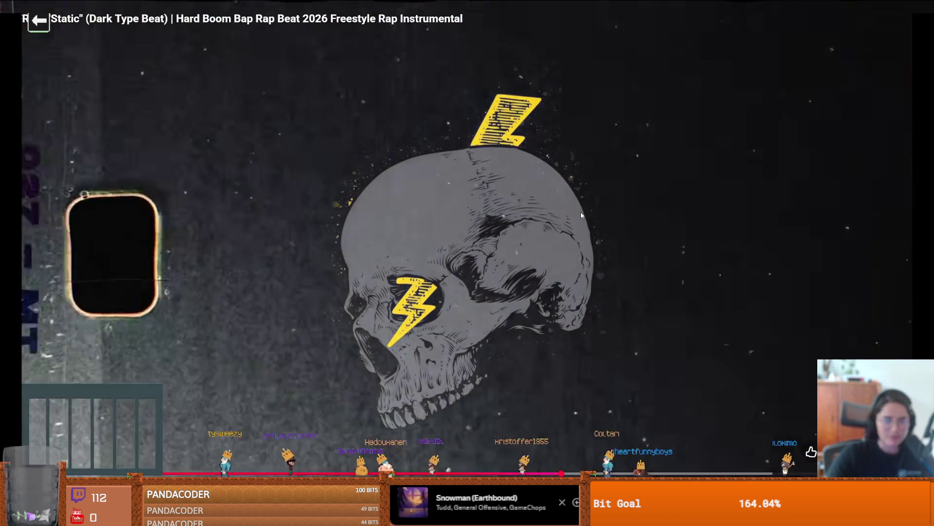
- Pause the full-screen beat video and bring up the Windows search
left_click(581, 215)
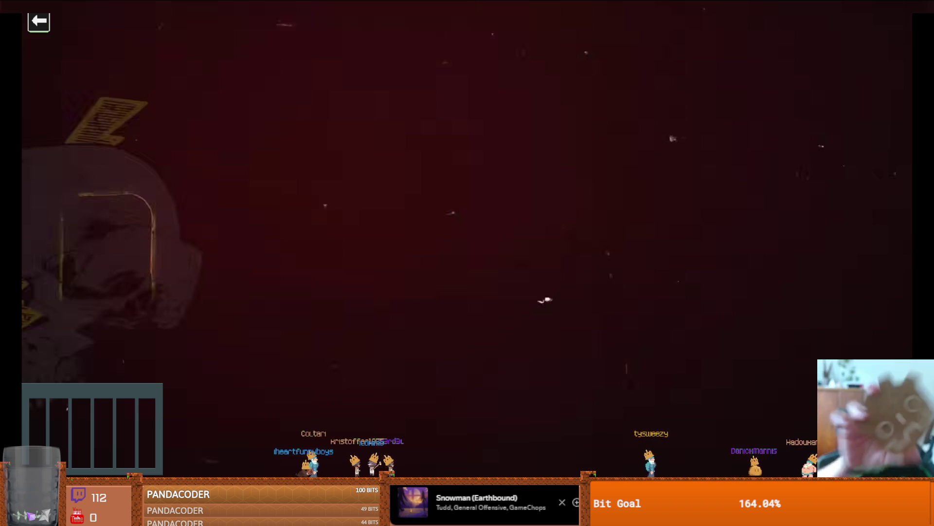
mouse_move(581, 215)
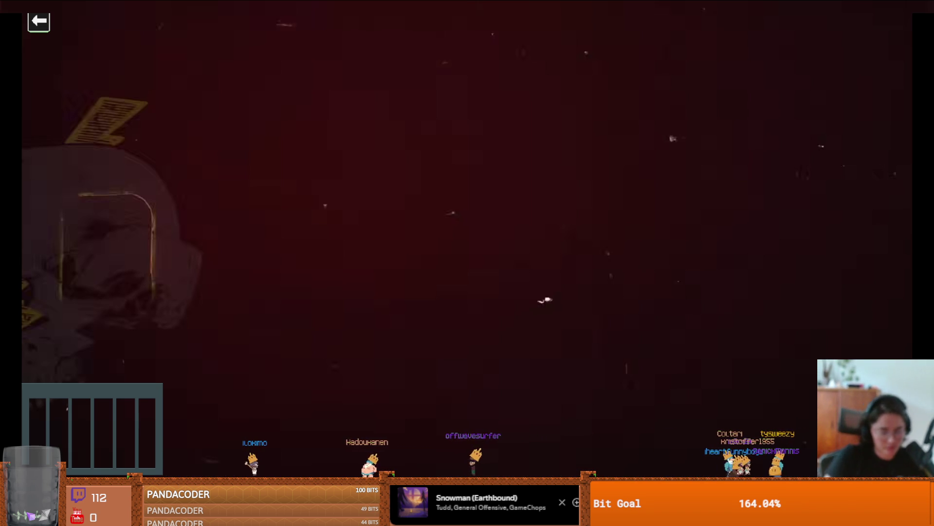
key("super")
type("con")
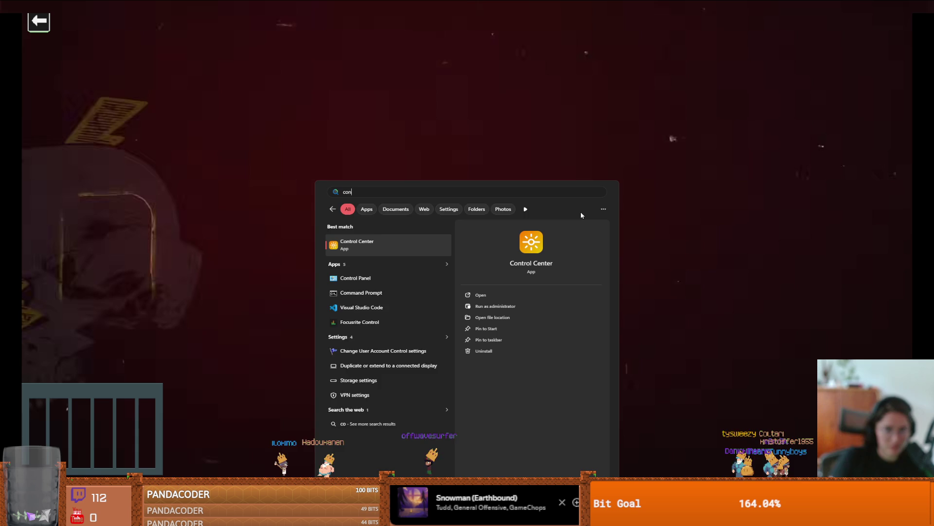
key("Escape")
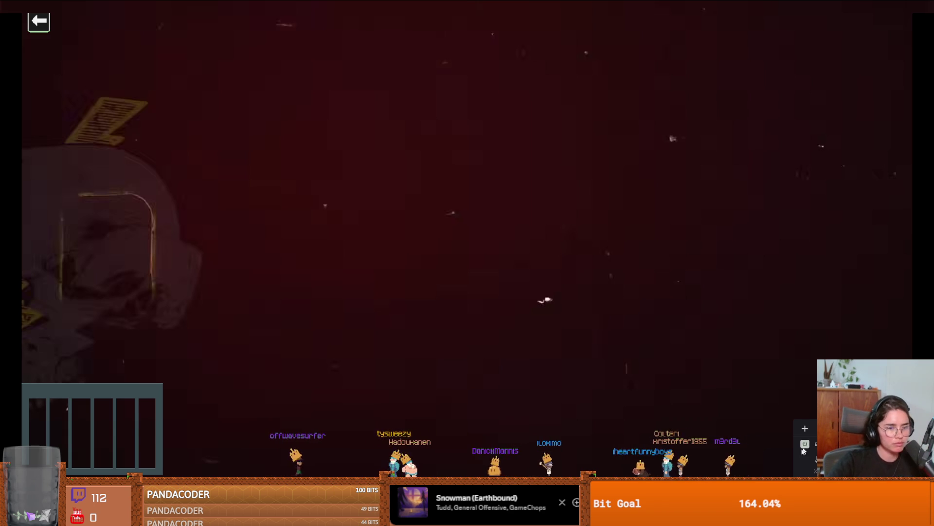
- Resume playback of the full-screen 'Static' beat video
mouse_move(734, 440)
left_click(605, 375)
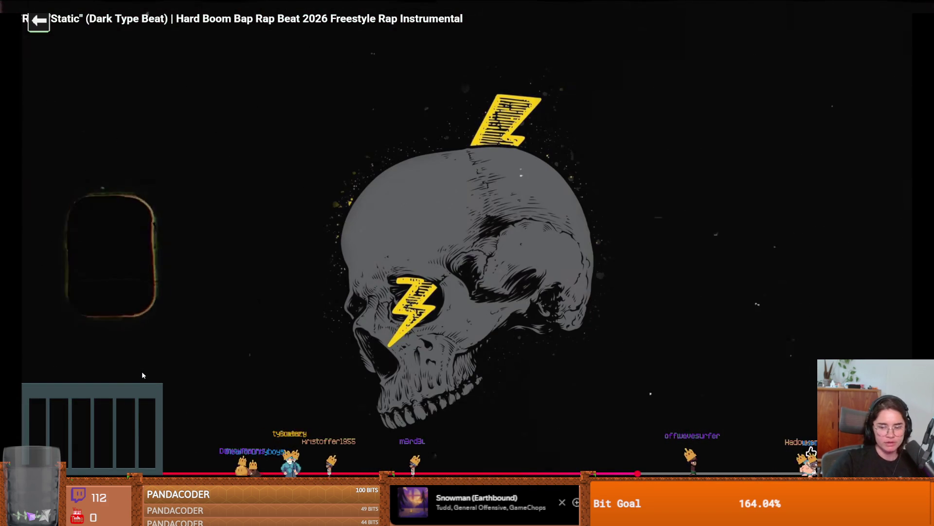
- Pause and resume the beat video, then pause it again
left_click(169, 340)
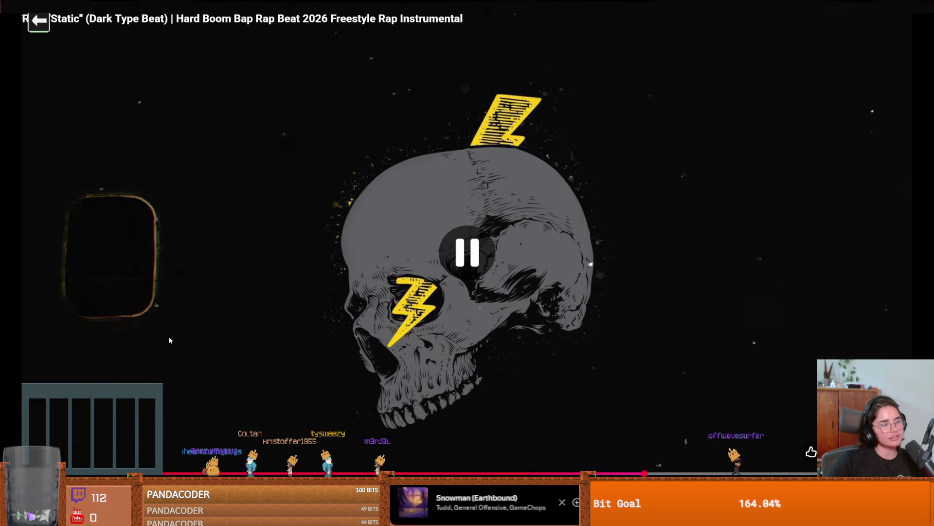
left_click(210, 334)
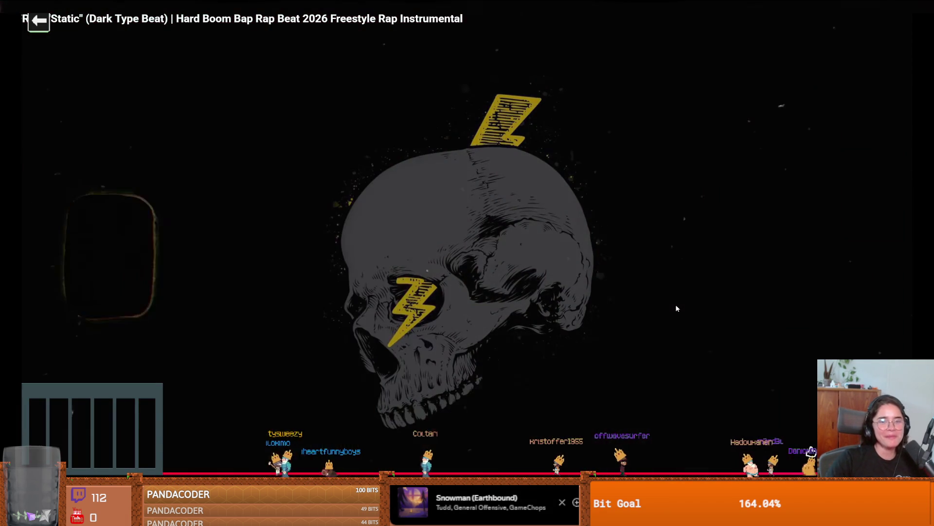
left_click(675, 305)
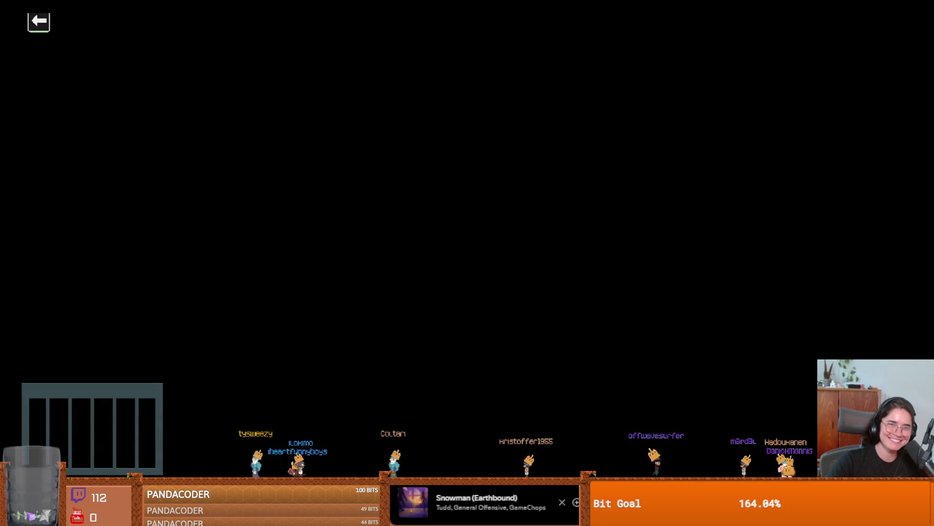
- Exit full screen and minimize the browser to reveal wall_2.png in Aseprite
key("Escape")
left_click(898, 4)
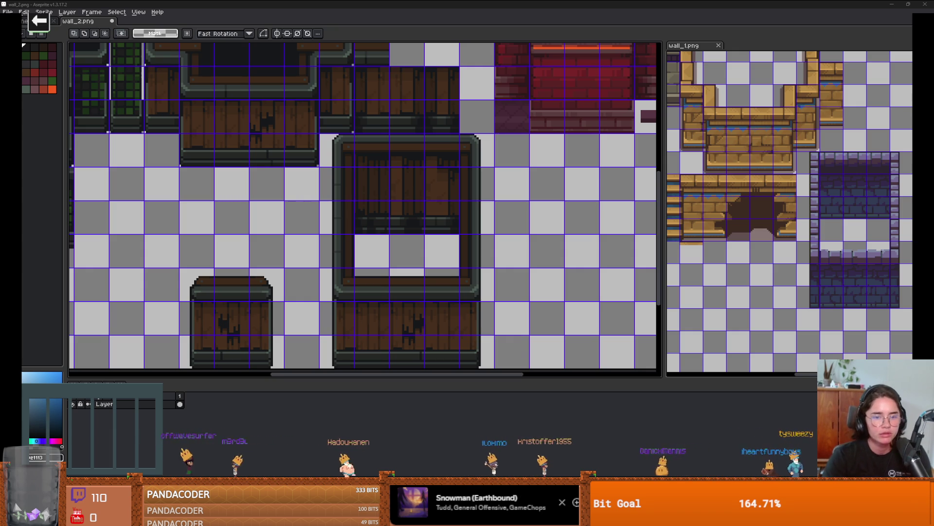
- In Aseprite, drag the selected small barrel tile into the top slot beside the red bricks, then return to Godot
left_click_drag(120, 285, 150, 237)
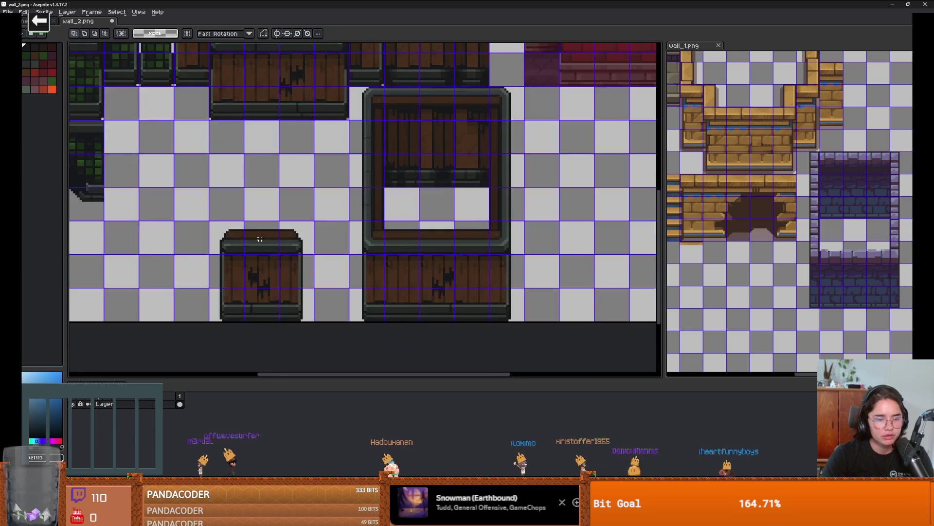
scroll(263, 251, "up", 1)
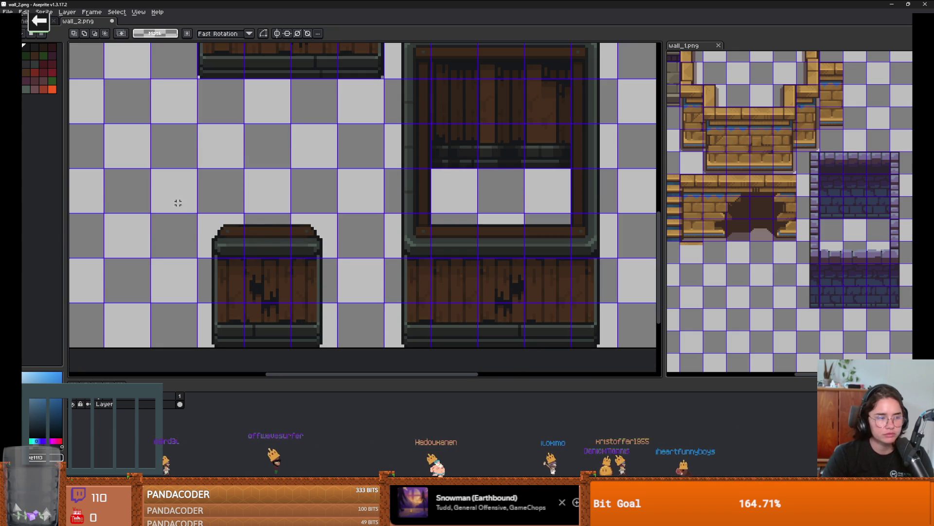
scroll(198, 208, "down", 2)
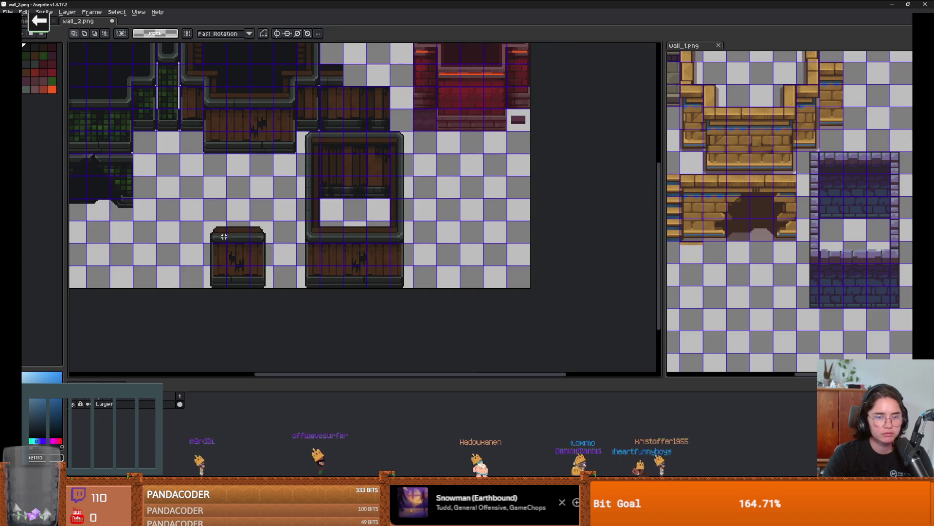
mouse_move(219, 242)
left_mouse_down()
mouse_move(316, 318)
mouse_move(473, 84)
mouse_move(416, 90)
mouse_move(418, 129)
left_mouse_up()
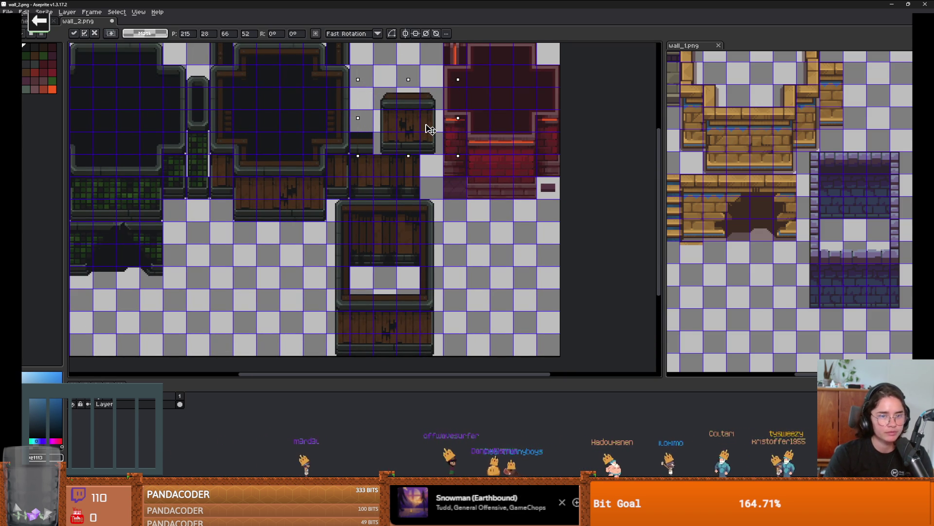
left_click(506, 276)
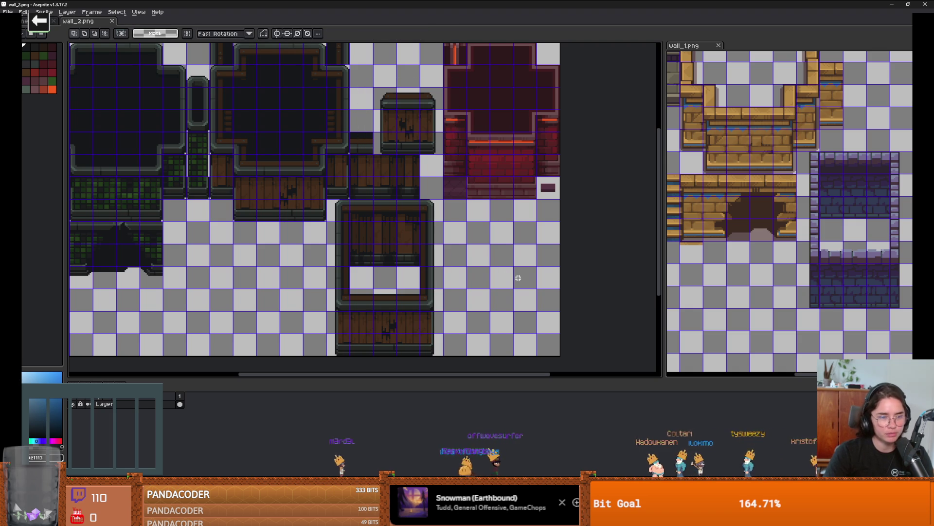
key("alt+Tab")
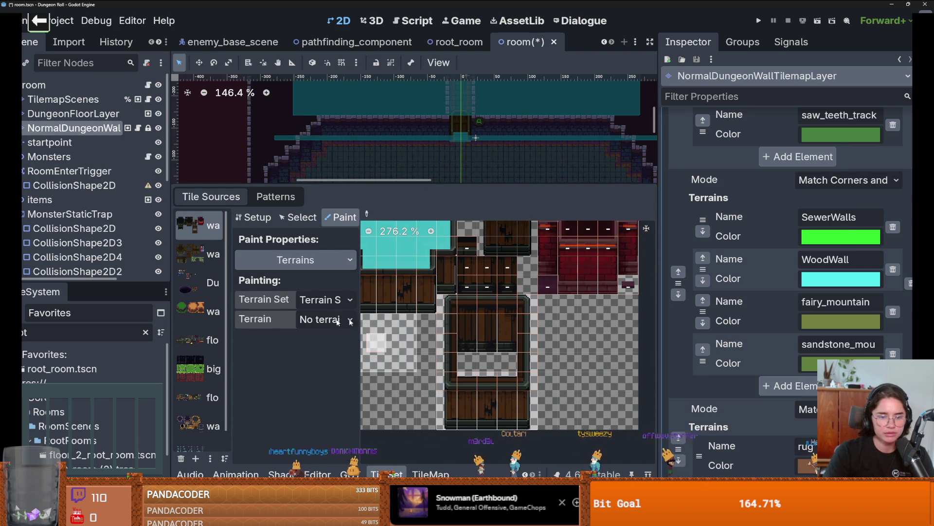
- View the tile source's atlas Setup, open the TileMap Terrains list (SewerWalls, WoodWall), and save the scene
left_click(253, 217)
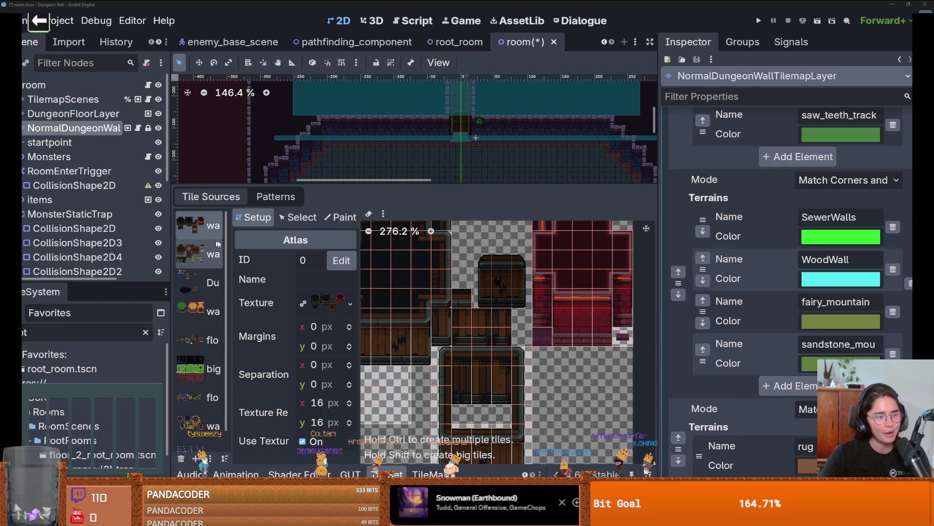
left_click_drag(445, 185, 449, 279)
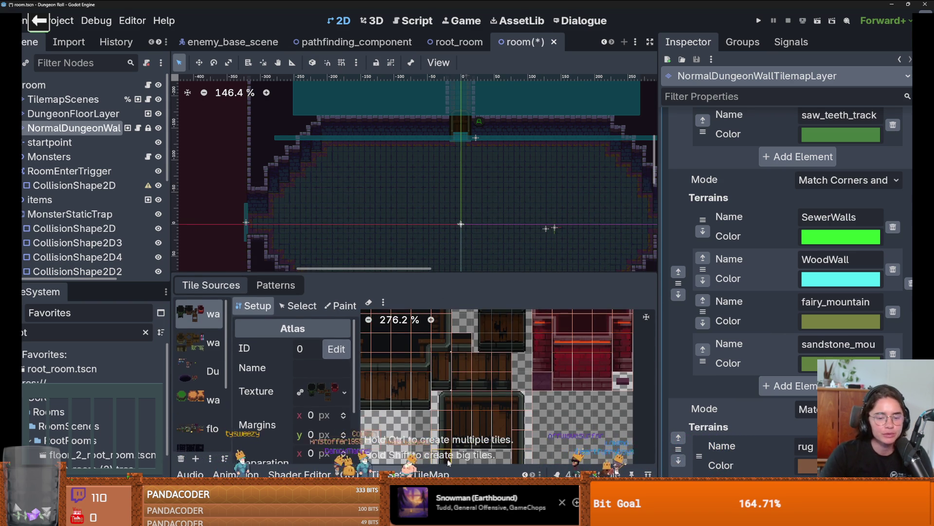
left_click(433, 474)
key("ctrl+s")
scroll(367, 164, "down", 2)
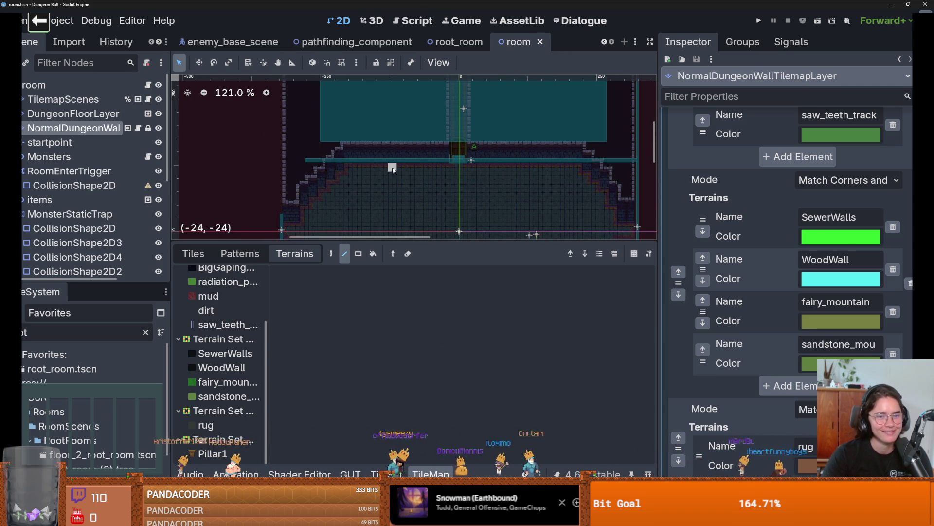
- Filter the FileSystem for 'monster' and open the monster_room_25, monster_room_26 and monster_room_27 scenes
scroll(334, 164, "up", 1)
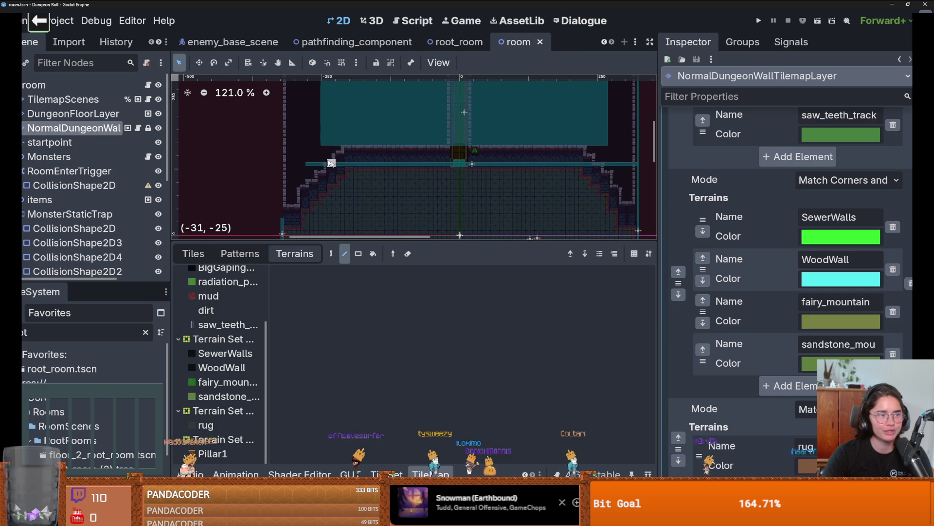
scroll(374, 140, "down", 2)
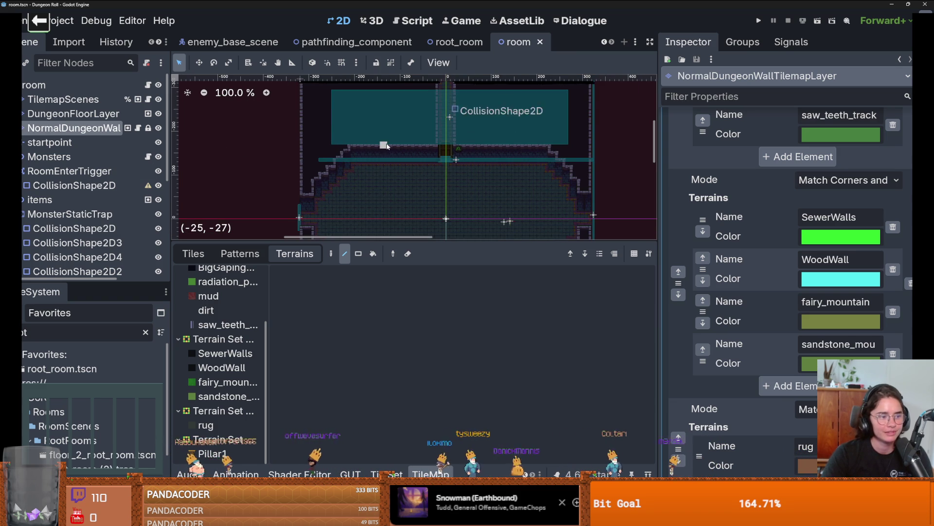
left_click_drag(388, 145, 384, 155)
scroll(396, 61, "up", 1)
scroll(402, 125, "down", 1)
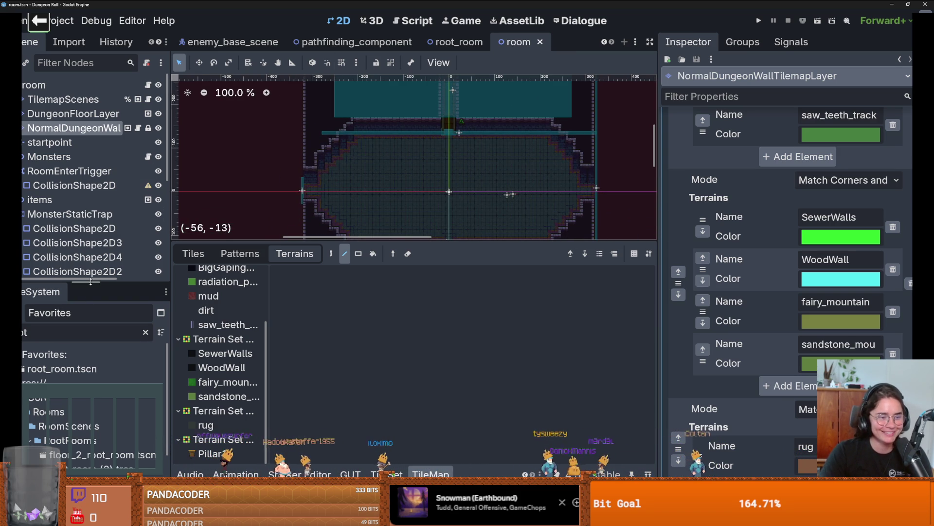
left_click_drag(90, 281, 90, 93)
left_click(73, 141)
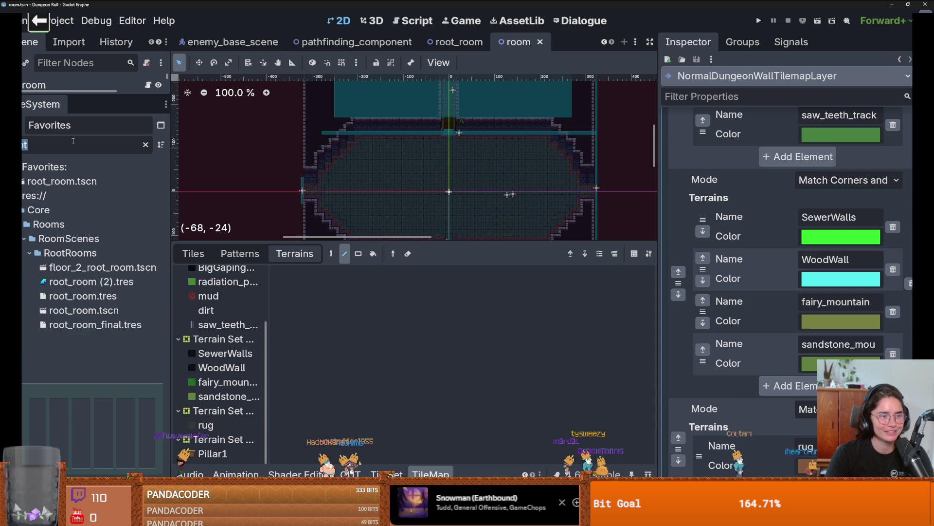
type("monster")
scroll(94, 346, "down", 10)
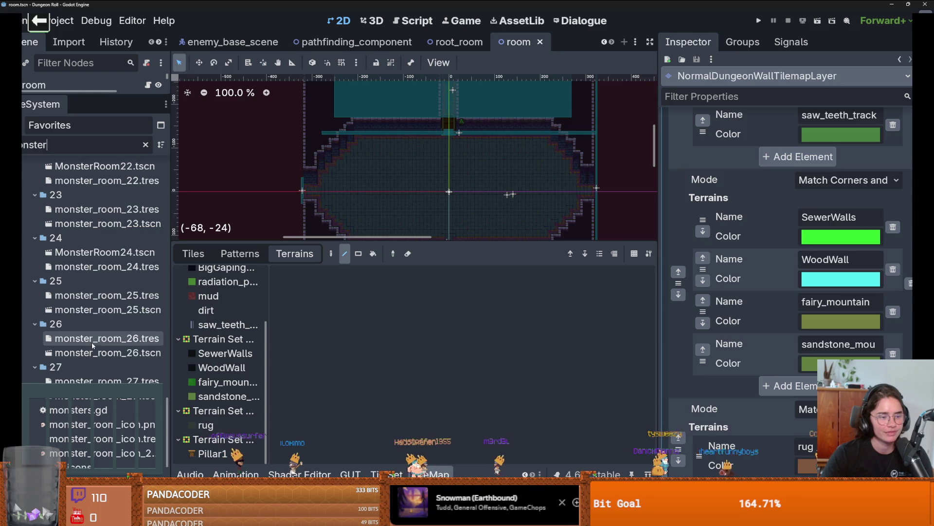
double_click(107, 310)
scroll(73, 302, "down", 2)
double_click(88, 272)
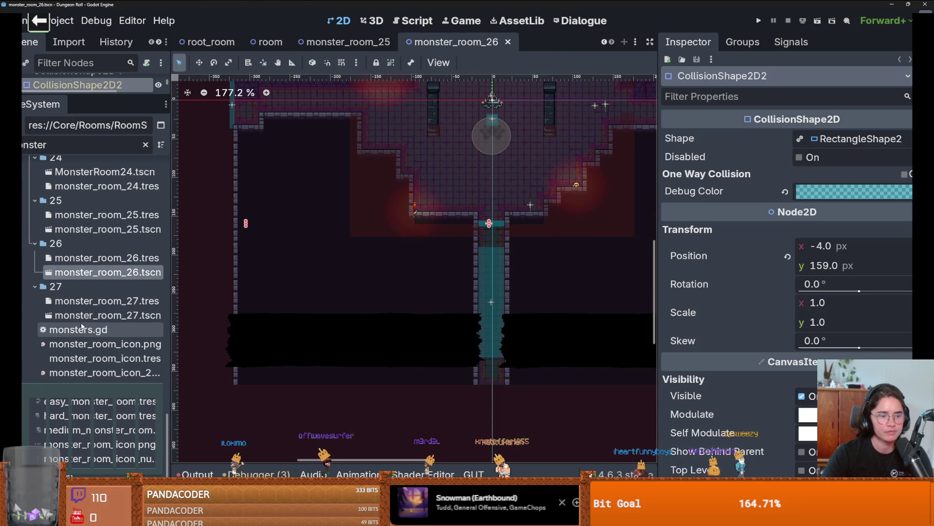
double_click(120, 317)
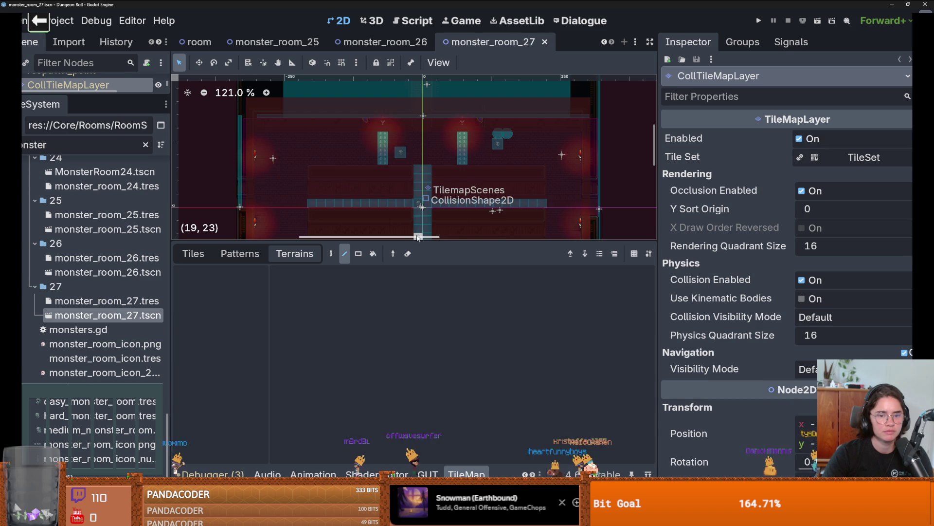
- Lower CollTileMapLayer's Self Modulate alpha to 16, then select NormalDungeonWallTilemapLayer for tile picking
left_click_drag(417, 238, 418, 371)
scroll(359, 286, "up", 5)
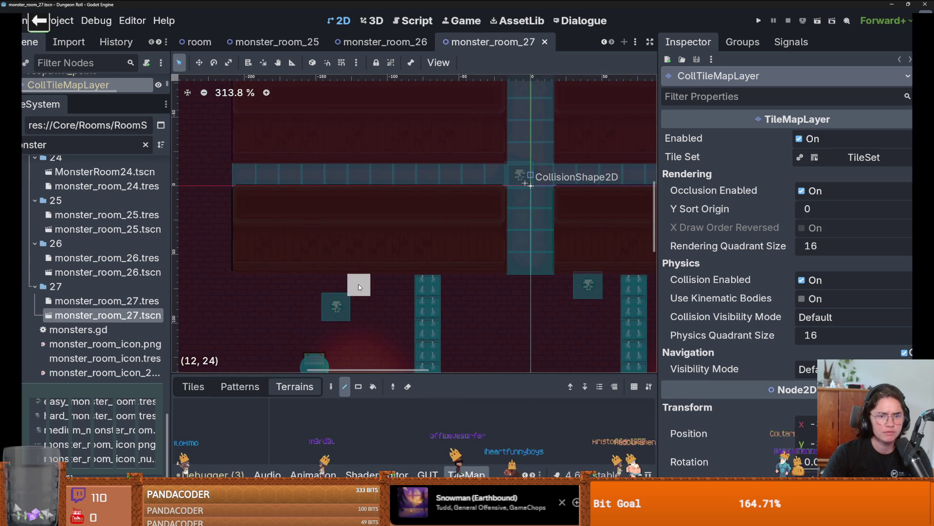
left_click_drag(73, 96, 73, 387)
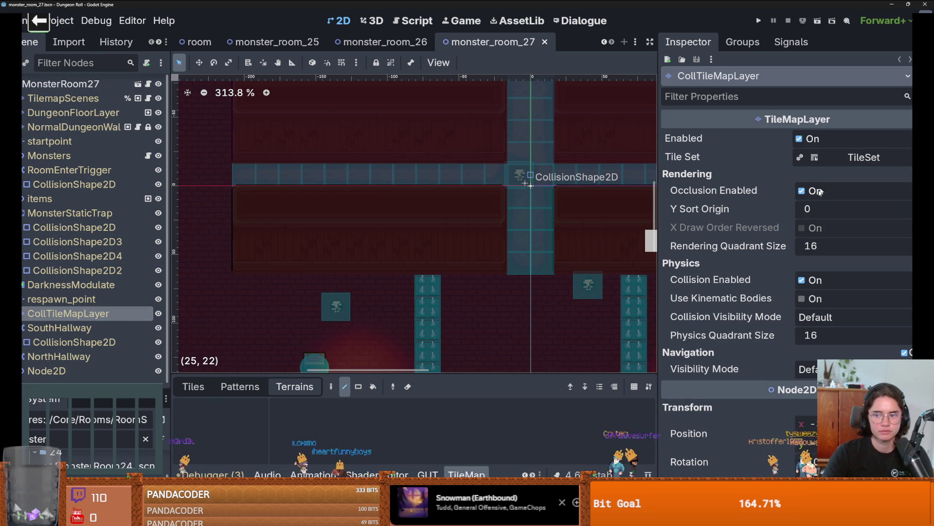
scroll(823, 195, "down", 5)
left_click(856, 331)
left_click_drag(845, 244, 807, 248)
left_click(409, 253)
scroll(409, 253, "down", 1)
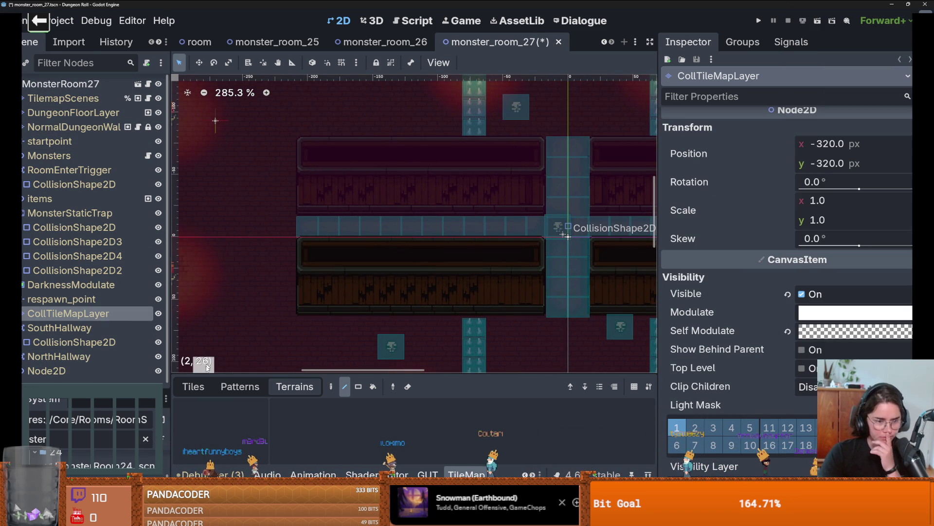
left_click(193, 386)
left_click(73, 126)
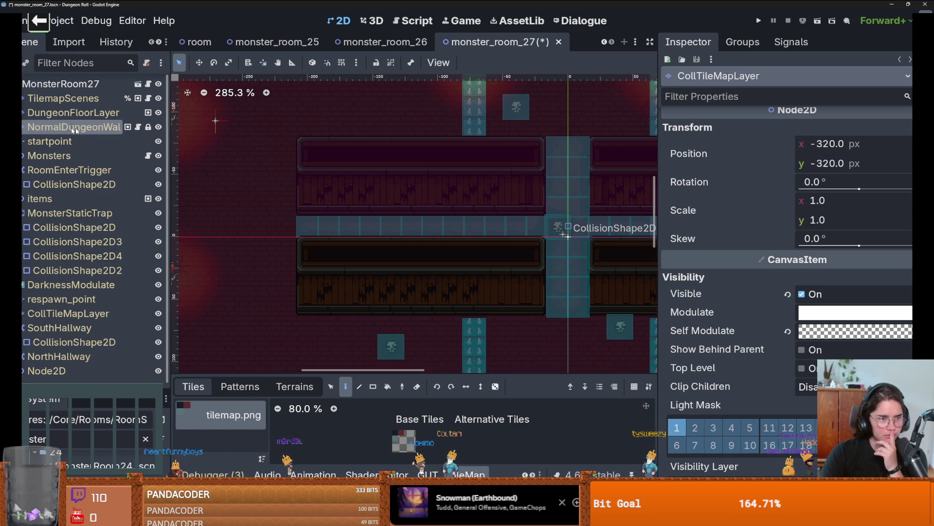
- In the TileMap Tiles palette, pick the tall wooden wall tile from the wall_2.png source
left_click_drag(224, 378, 223, 220)
scroll(227, 312, "down", 2)
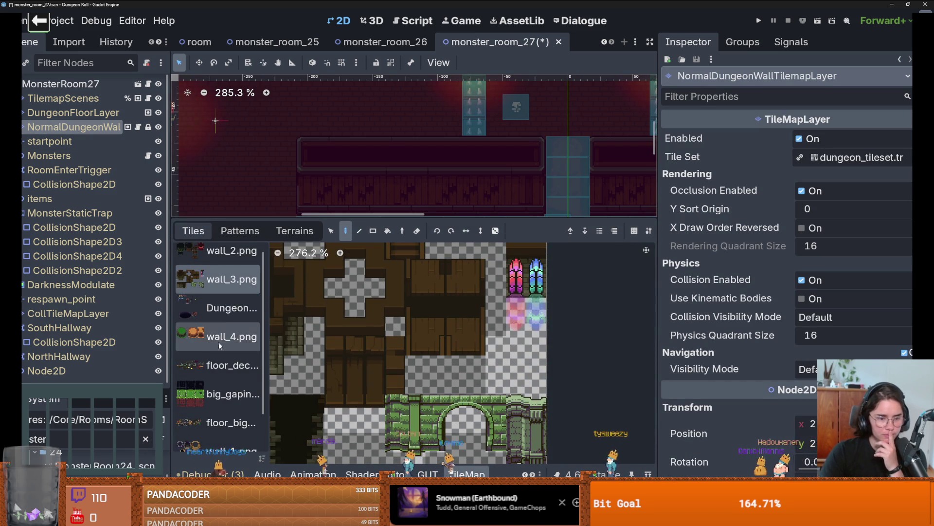
left_click(233, 317)
scroll(239, 336, "up", 2)
left_click(229, 259)
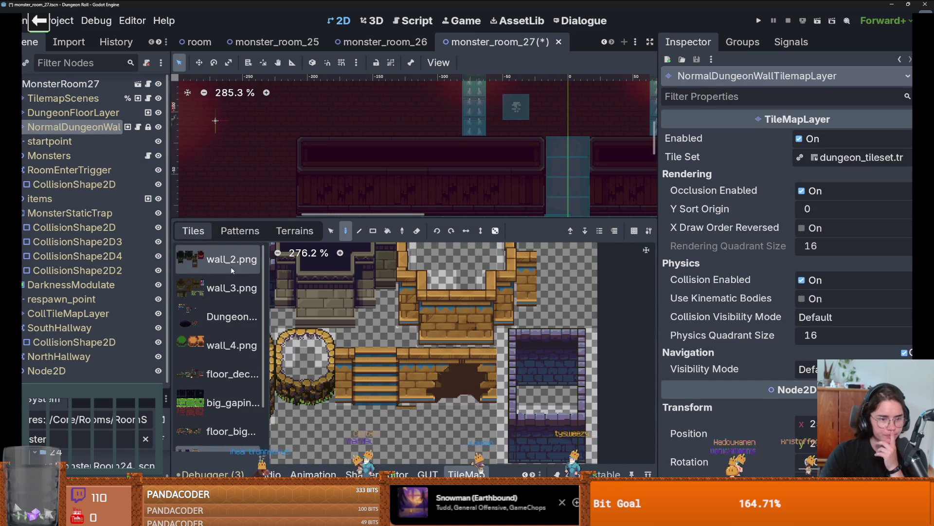
scroll(446, 323, "down", 2)
left_click(446, 322)
scroll(446, 323, "up", 2)
left_click(416, 323)
- Preview the wooden tile across the room, then open the wooden_room scene
left_click_drag(317, 219, 316, 374)
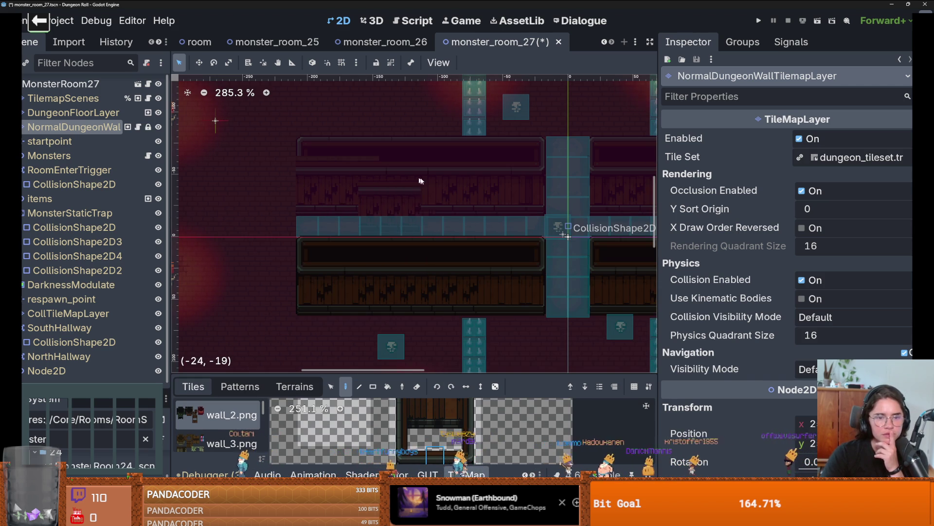
scroll(373, 170, "up", 3)
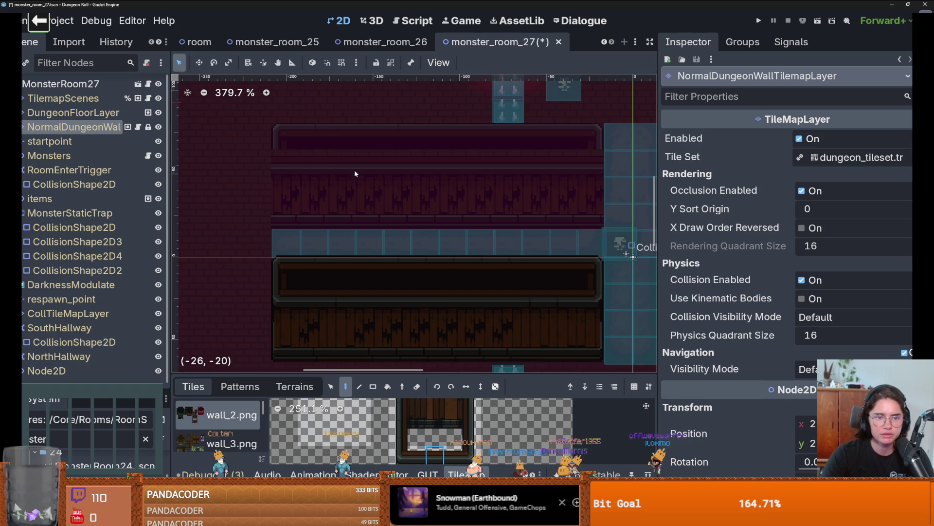
scroll(588, 181, "down", 1)
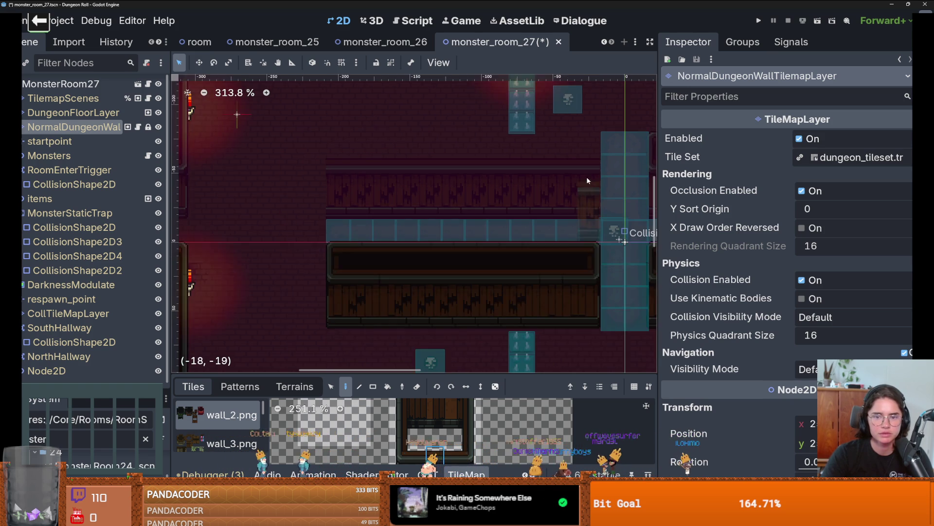
scroll(536, 185, "right", 3)
scroll(449, 193, "down", 2)
scroll(448, 192, "left", 2)
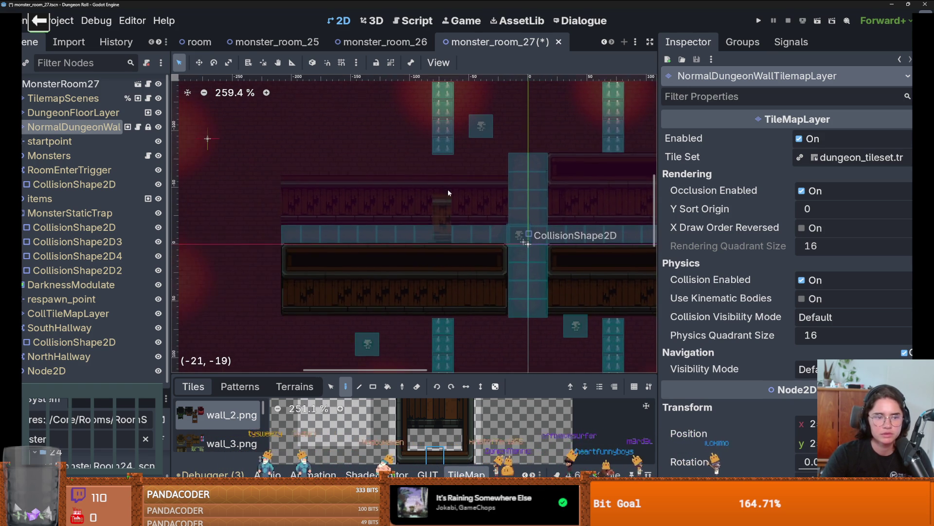
scroll(449, 193, "up", 2)
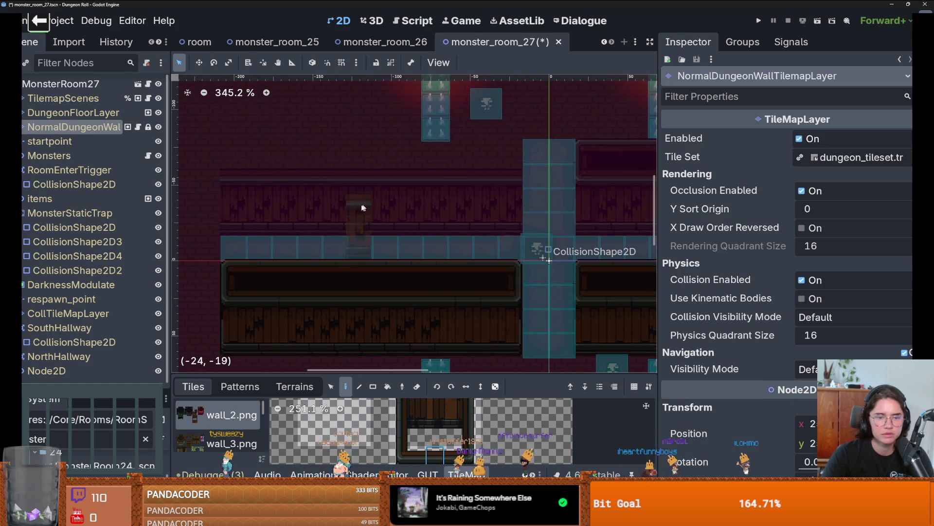
left_click_drag(426, 373, 424, 226)
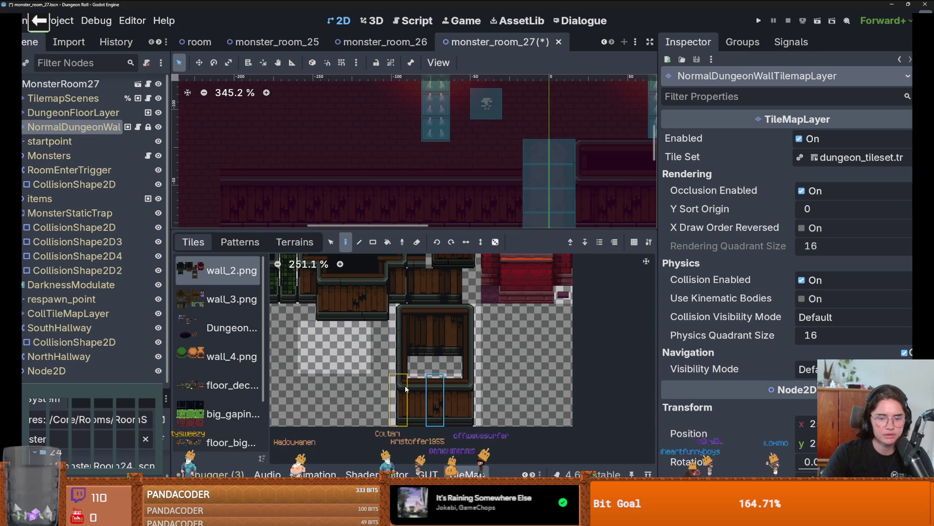
scroll(437, 295, "up", 3)
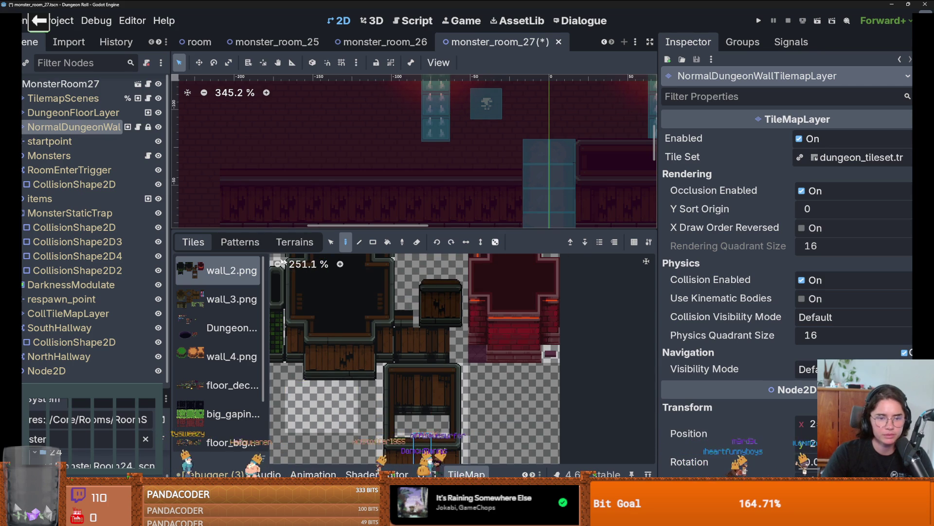
left_click(139, 83)
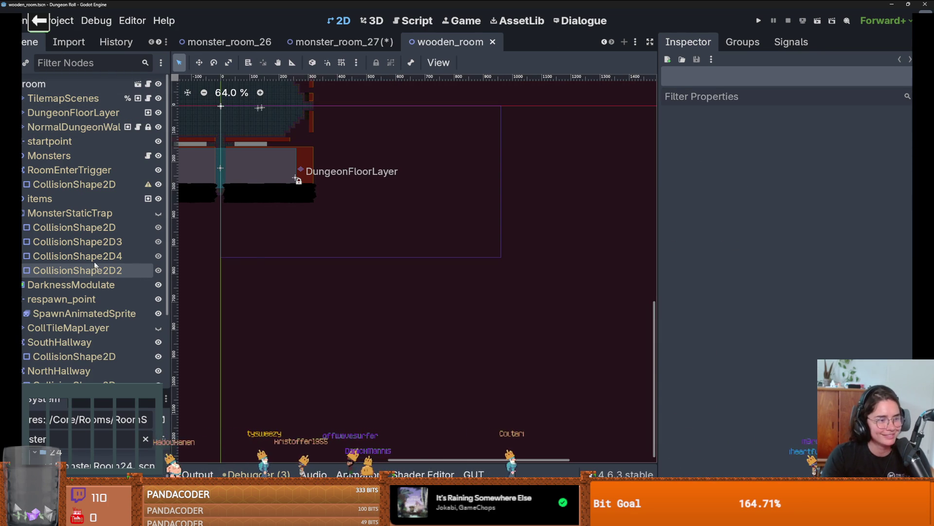
- Select the dungeon wall layer and create a tile from the barrel region in the TileSet editor
left_click(72, 127)
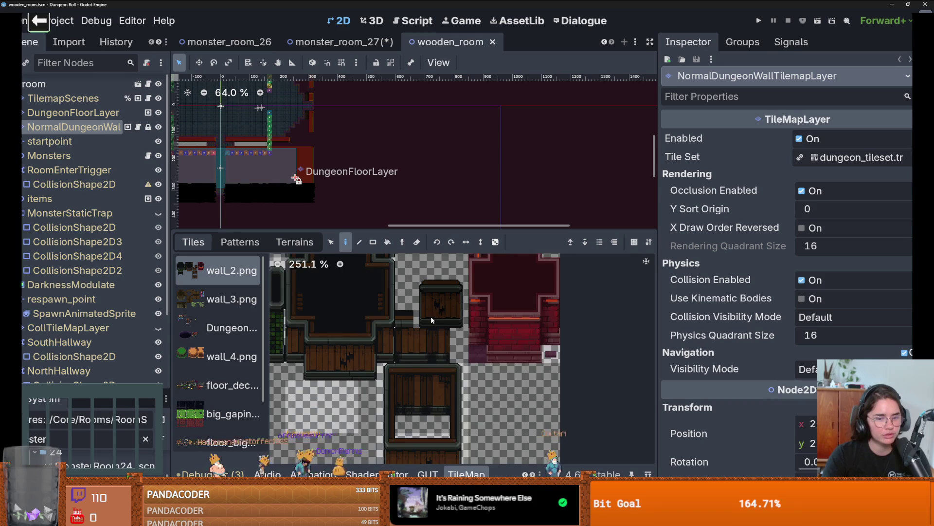
scroll(431, 320, "up", 1)
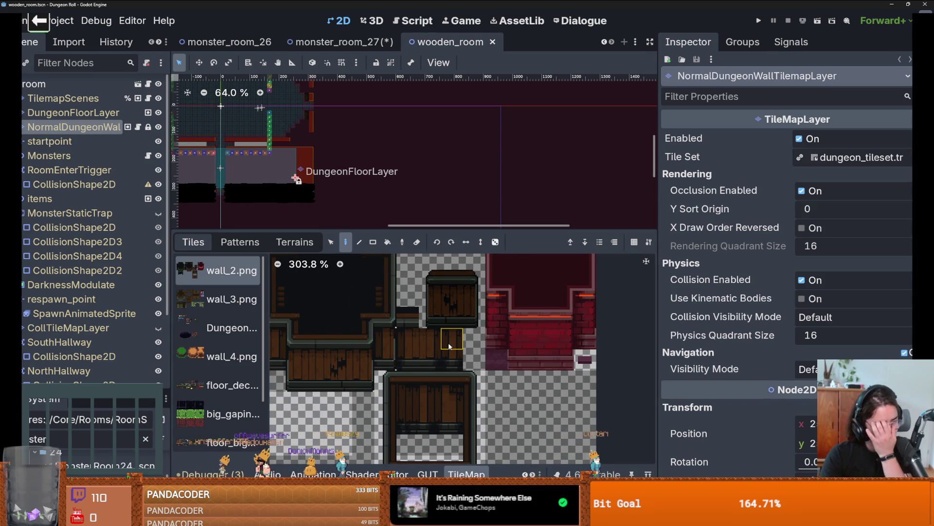
scroll(442, 343, "up", 1)
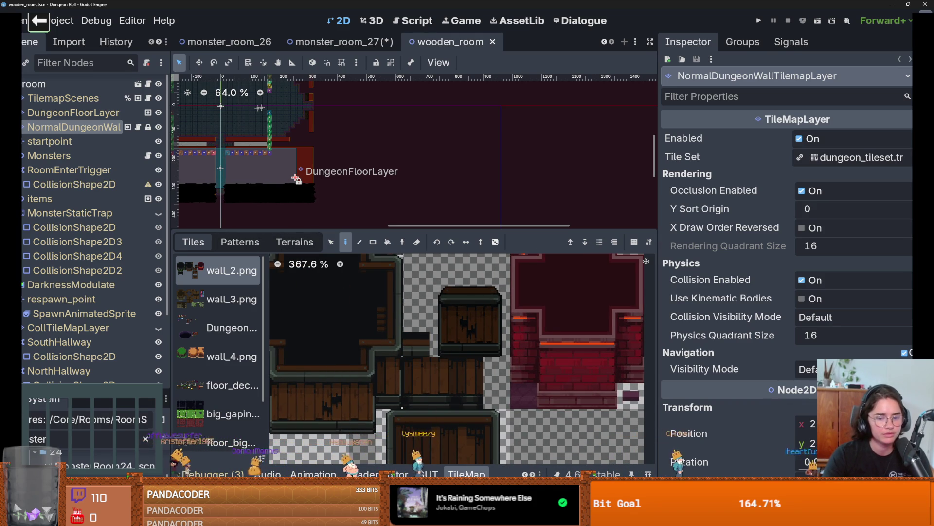
left_click(428, 472)
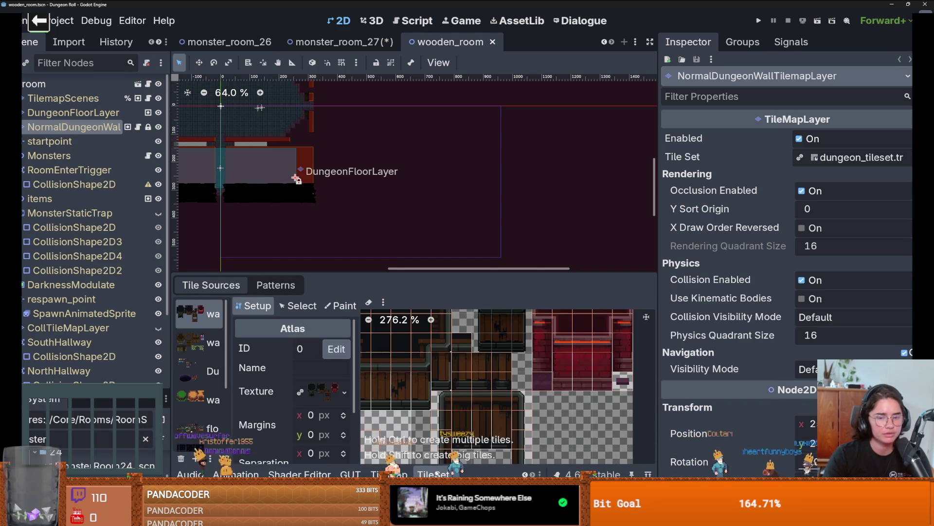
left_click(476, 355)
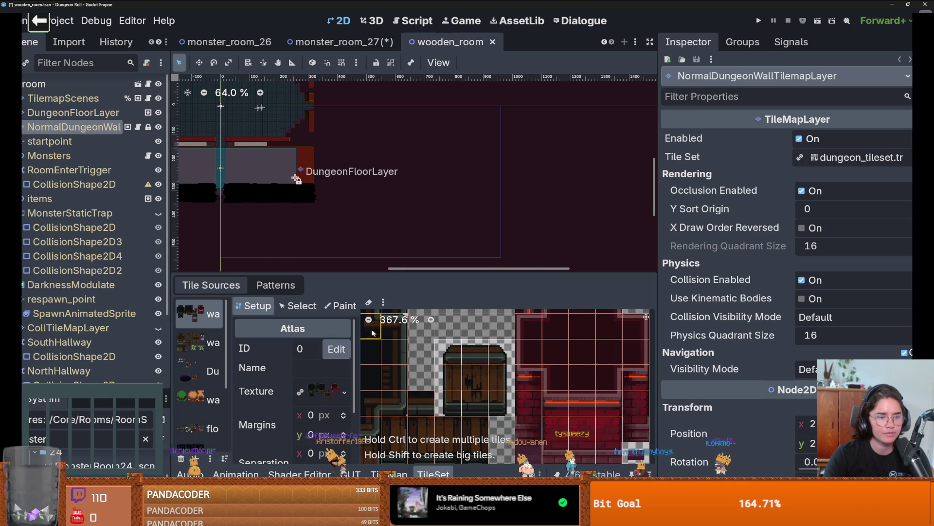
- Set the TileSet Paint Properties to Texture Origin to show the tiles' origin offsets
left_click(346, 310)
left_click(325, 388)
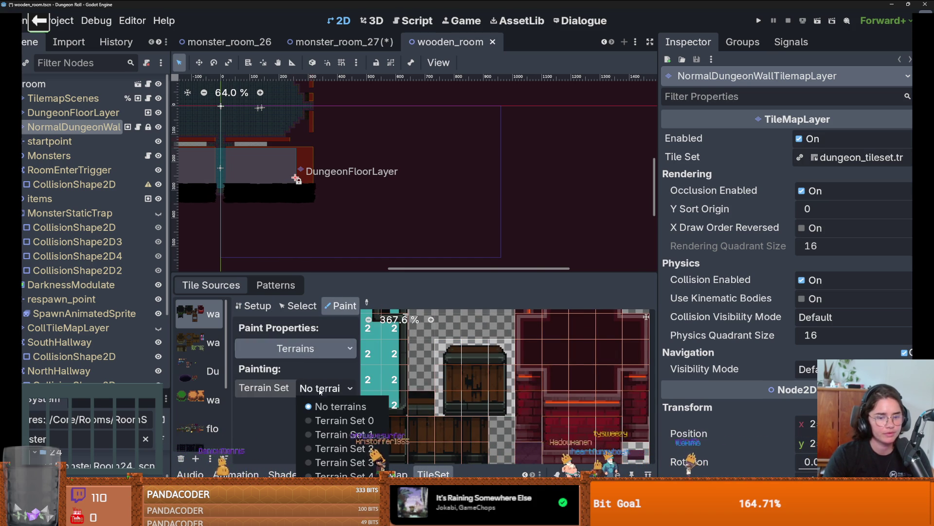
left_click(291, 377)
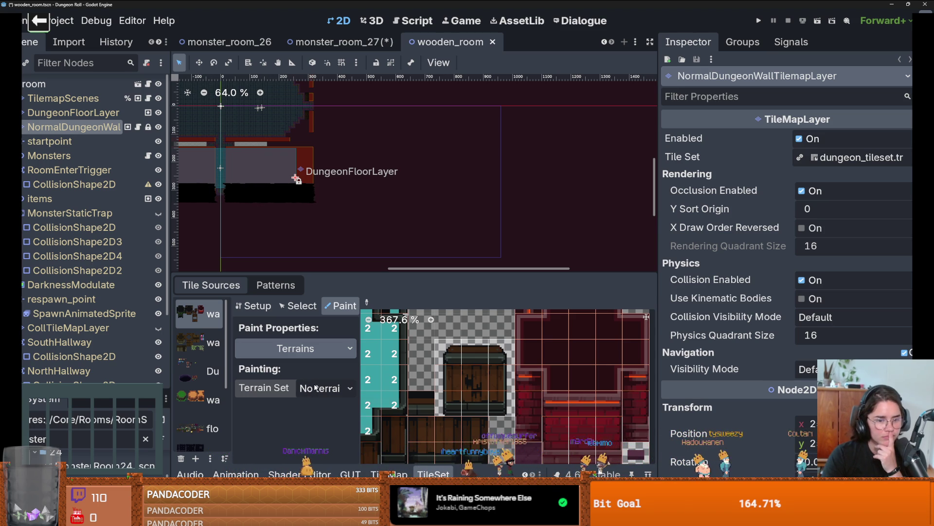
left_click(318, 388)
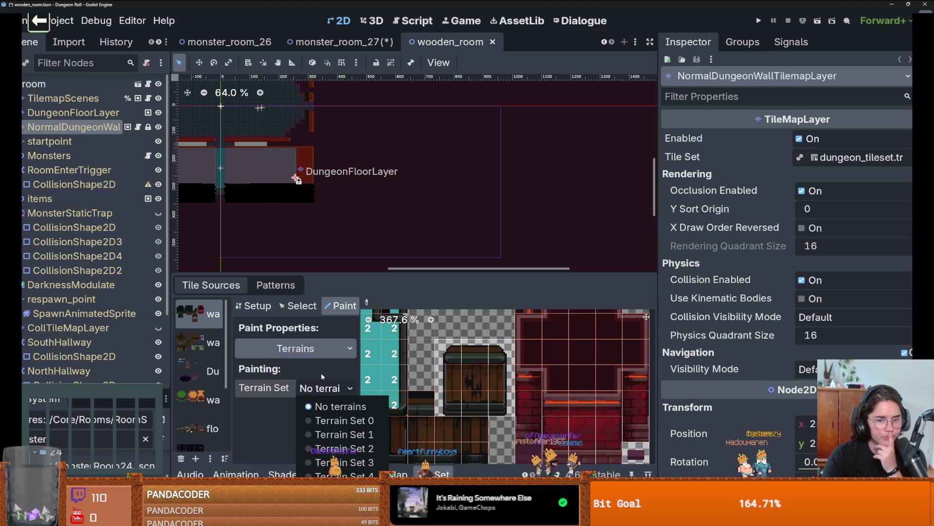
left_click(295, 348)
left_click(296, 348)
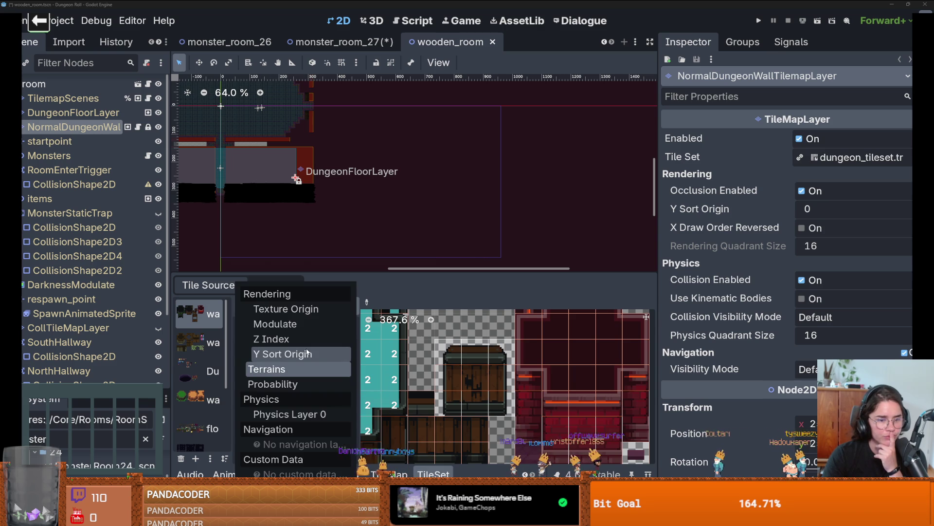
left_click(286, 308)
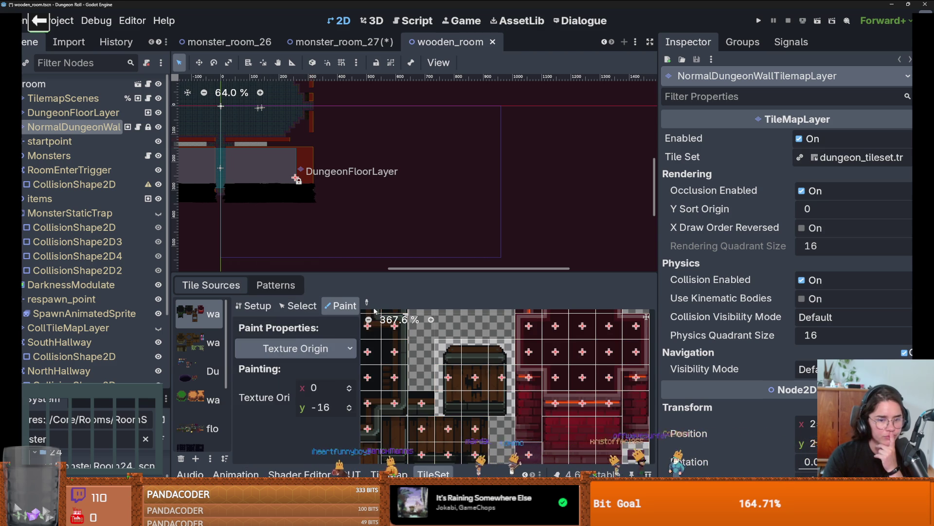
scroll(390, 321, "down", 2)
left_click_drag(411, 404, 477, 352)
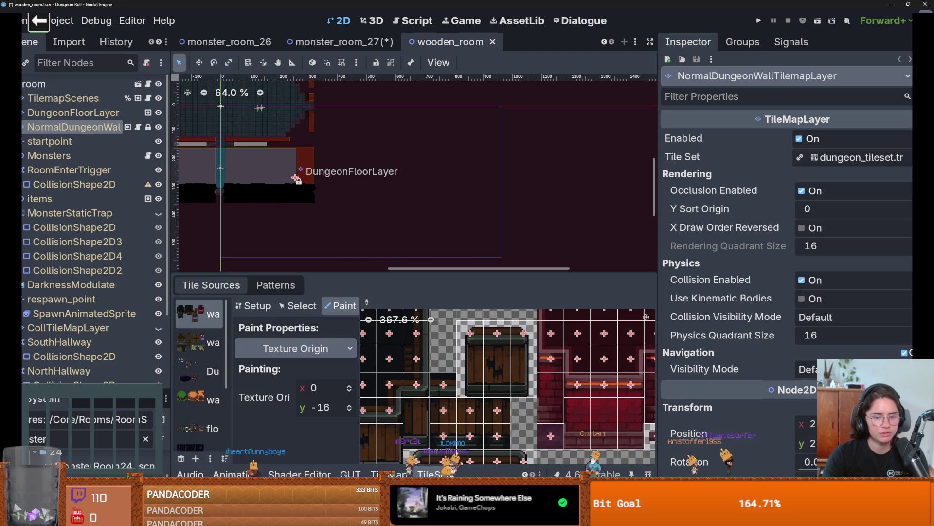
- Return to the TileMap tile painter with the whole room in view and save wooden_room
left_click(397, 473)
left_click_drag(195, 98, 451, 161)
scroll(448, 132, "down", 1)
key("ctrl+s")
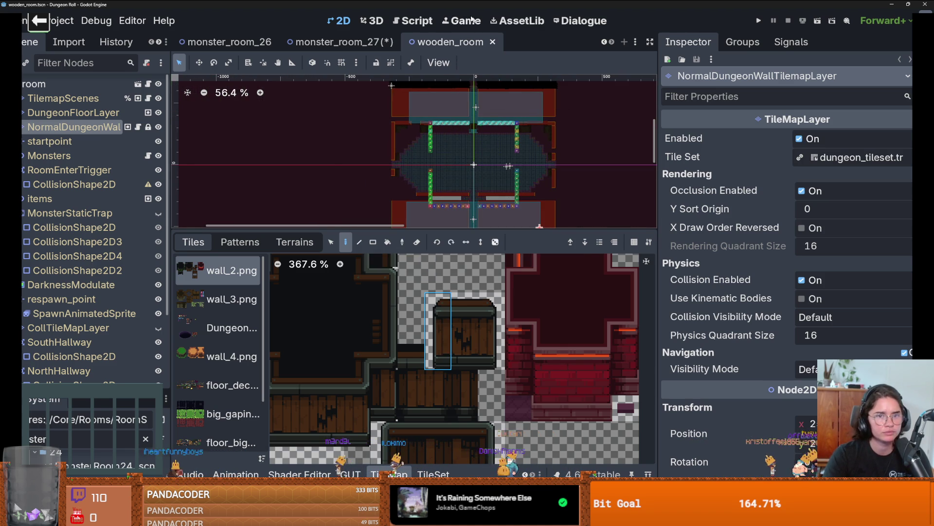
- Switch to and save monster_room_27, then paint a wall tile in the enlarged room view
left_click(340, 42)
key("ctrl+s")
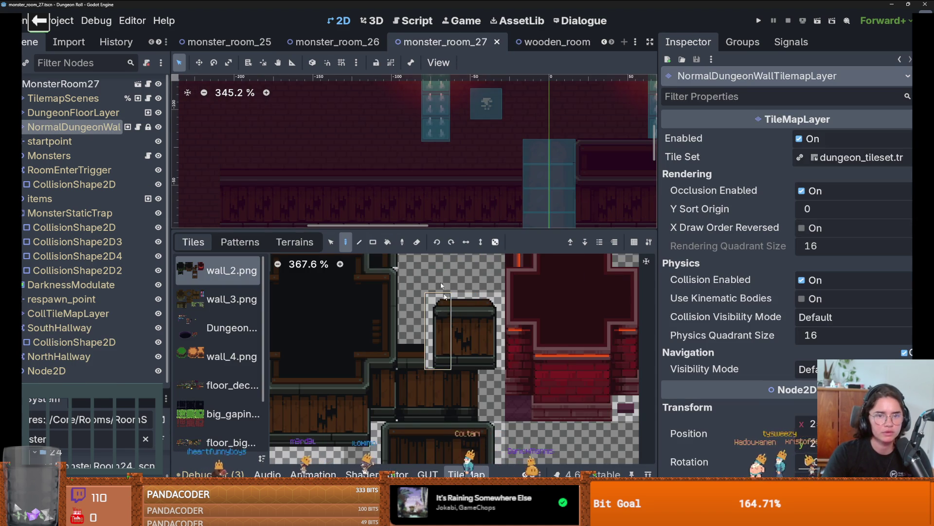
scroll(415, 83, "up", 5)
left_click_drag(385, 231, 385, 375)
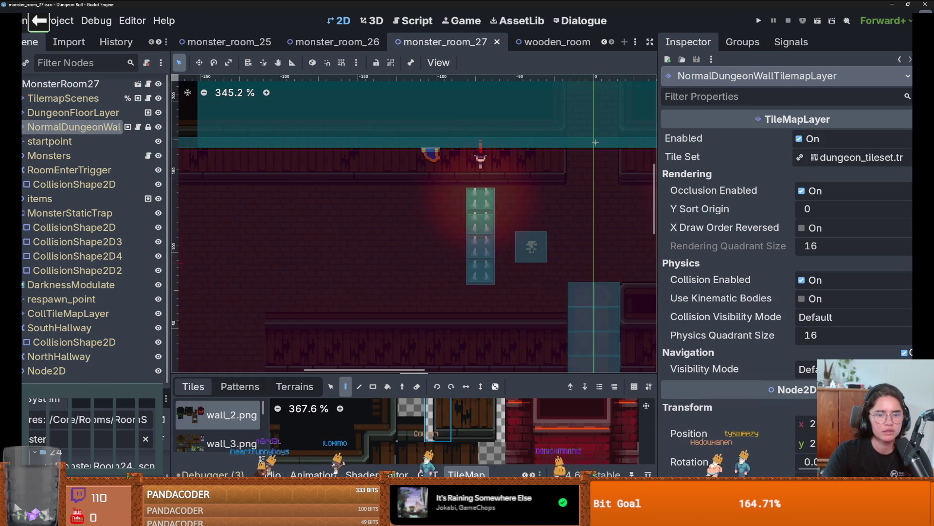
scroll(317, 213, "up", 3)
left_click(340, 206)
scroll(360, 210, "down", 4)
left_click_drag(413, 233, 343, 221)
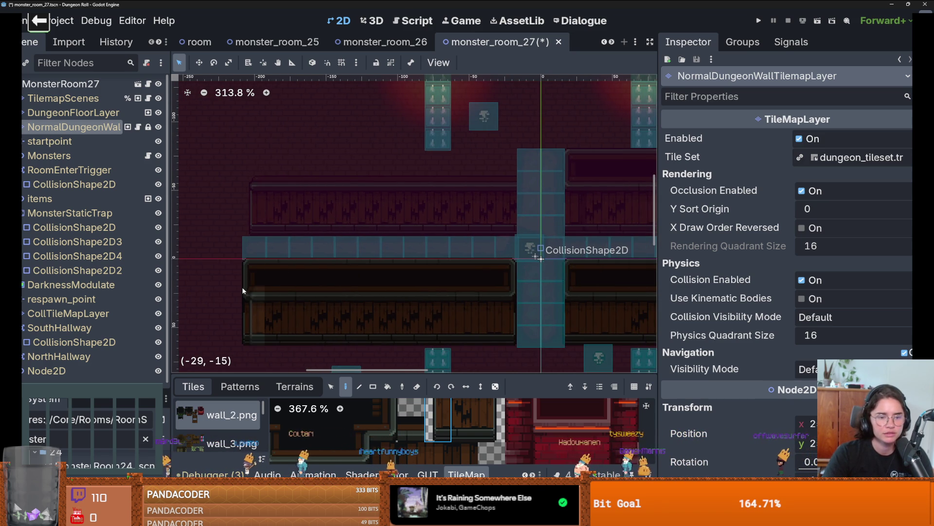
scroll(322, 289, "down", 1)
scroll(361, 289, "up", 1)
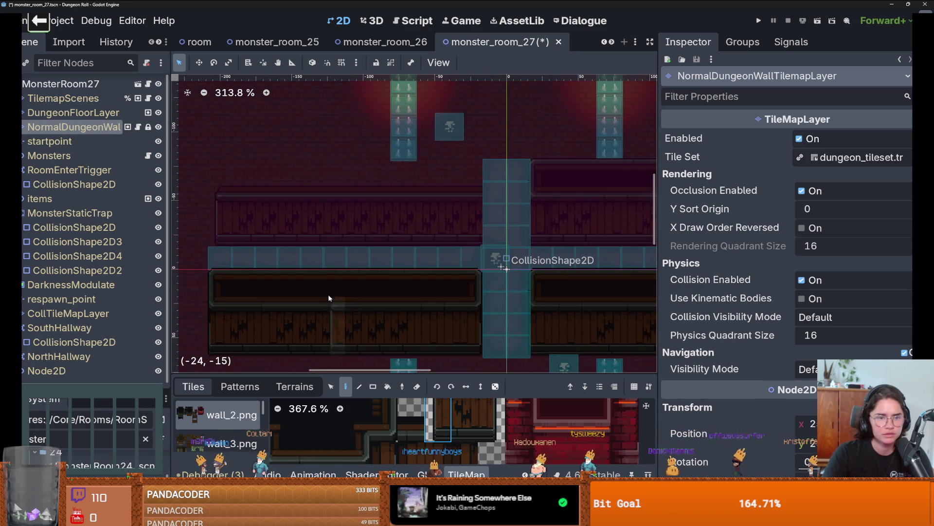
scroll(340, 288, "down", 1)
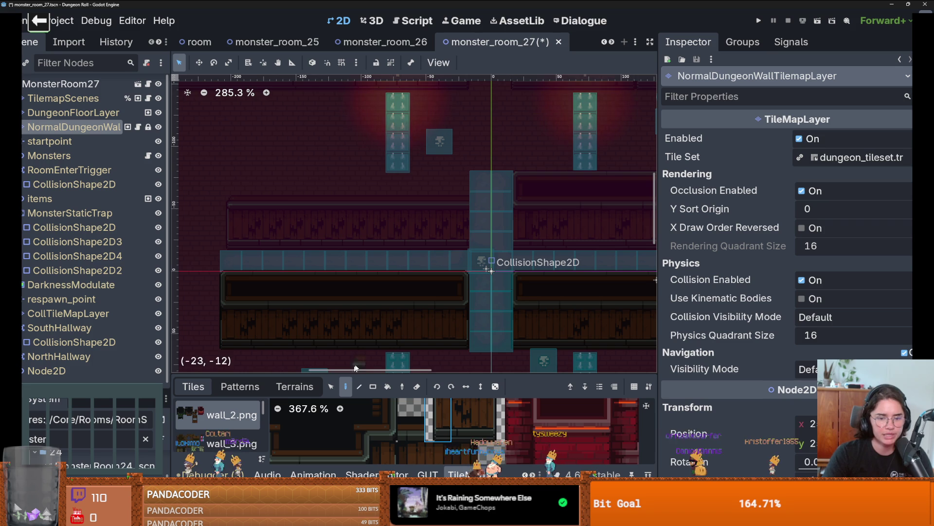
- With the Select tool, move the upper interior wall row up by one tile
left_click(331, 386)
mouse_move(199, 191)
left_mouse_down()
mouse_move(279, 222)
mouse_move(451, 242)
left_mouse_up()
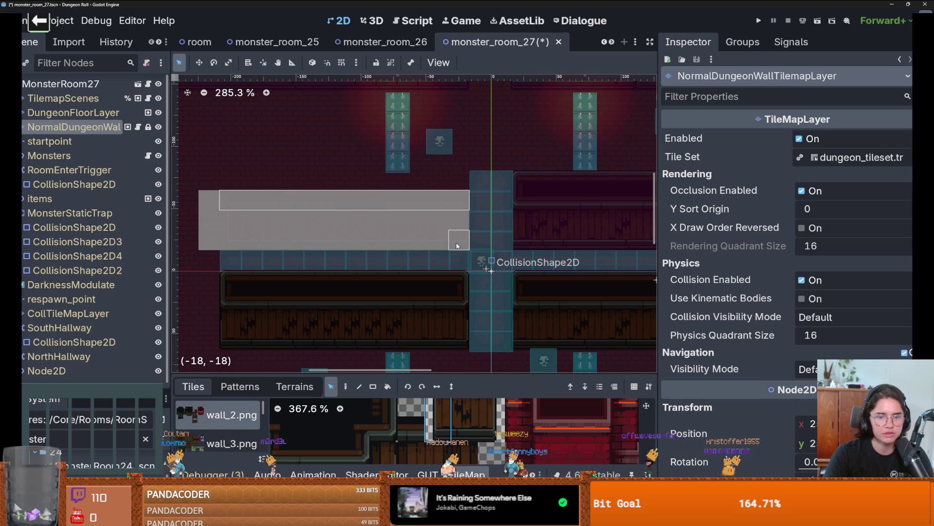
left_click_drag(445, 203, 446, 192)
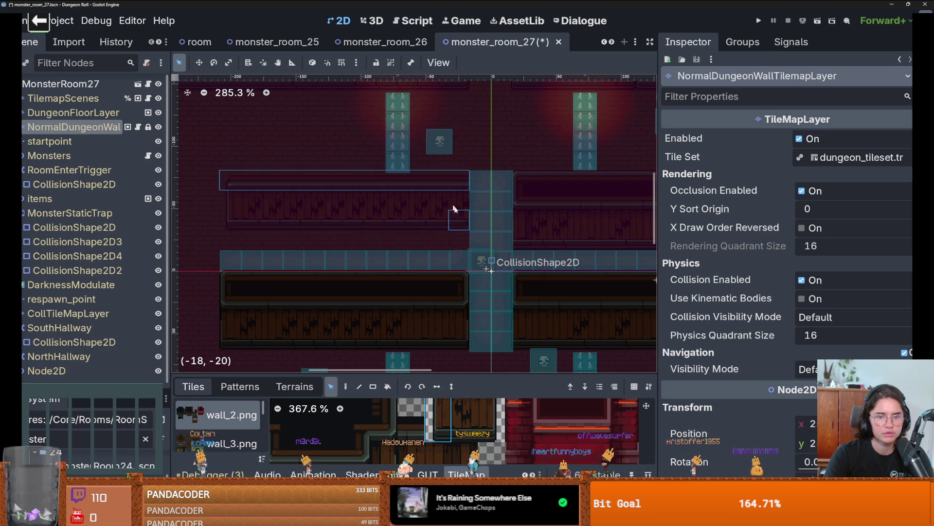
scroll(445, 214, "up", 2)
scroll(439, 241, "down", 3)
scroll(445, 243, "right", 3)
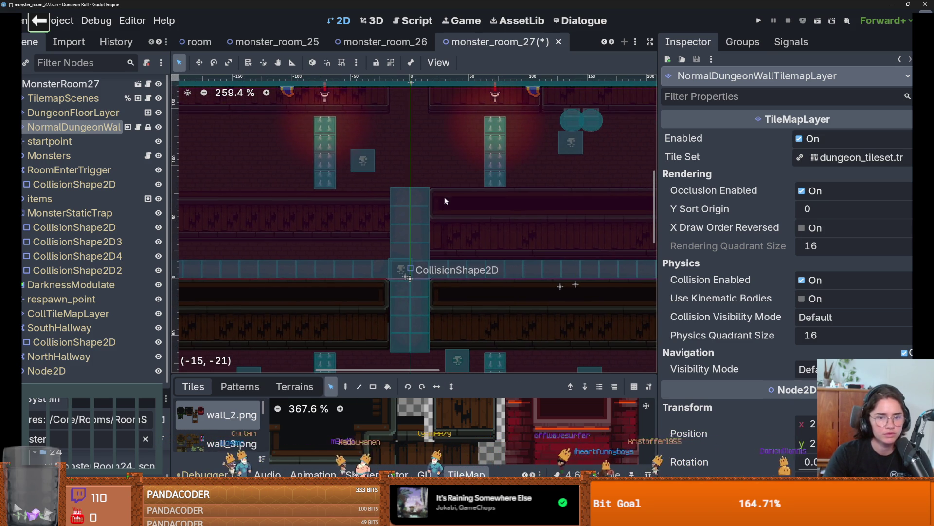
scroll(535, 219, "right", 6)
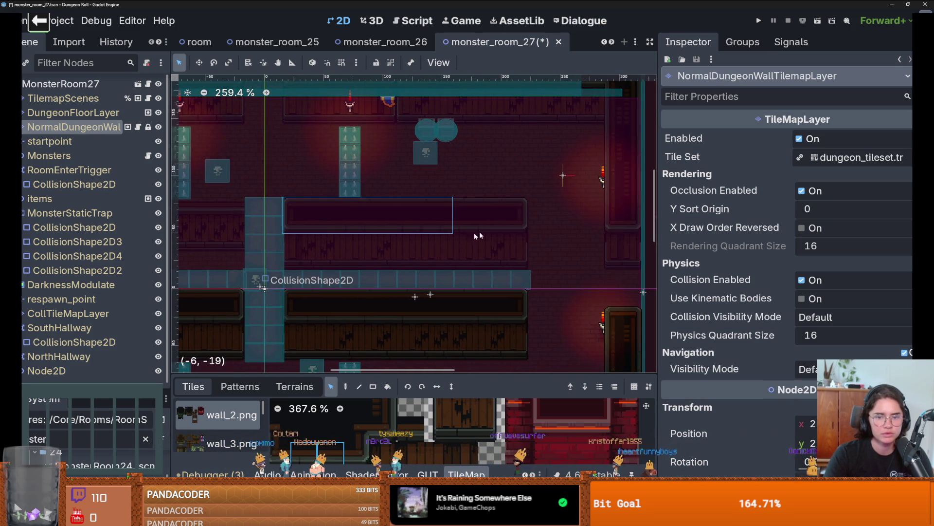
- Select another strip of wall tiles and erase it with Delete
left_click_drag(504, 214, 299, 229)
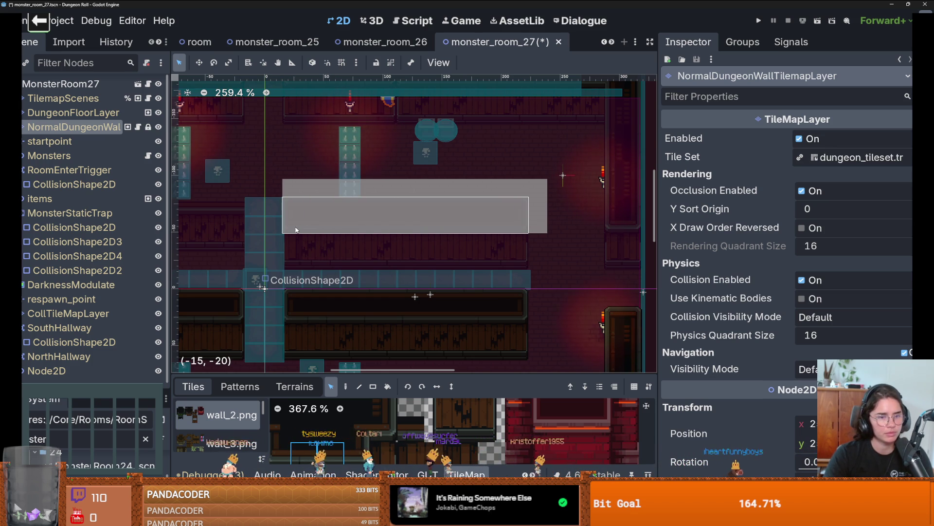
left_click_drag(296, 229, 295, 230)
key("Delete")
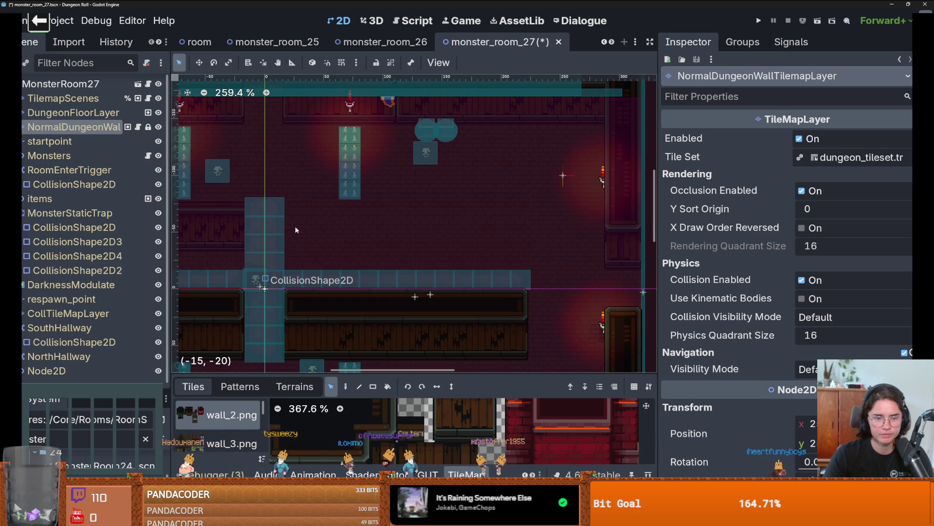
scroll(477, 274, "left", 6)
scroll(419, 266, "up", 2)
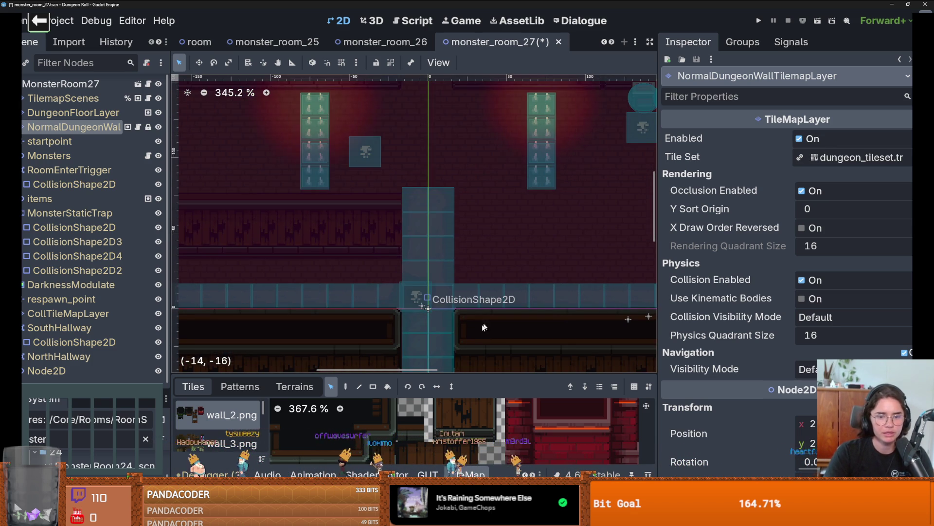
scroll(430, 425, "down", 2)
left_click(449, 421)
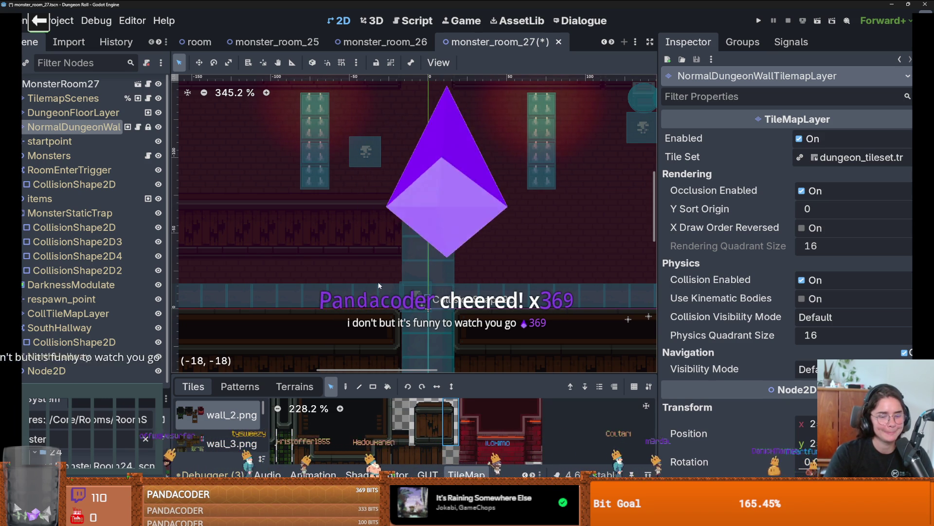
- Extend the wooden wall row to the right and paint a newly picked wall tile
left_click(456, 410)
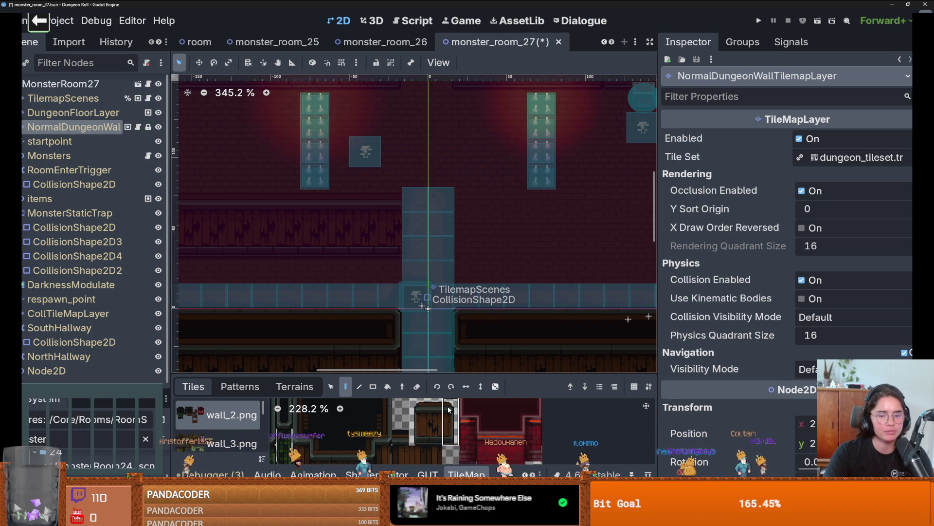
scroll(398, 247, "up", 1)
scroll(433, 266, "down", 1)
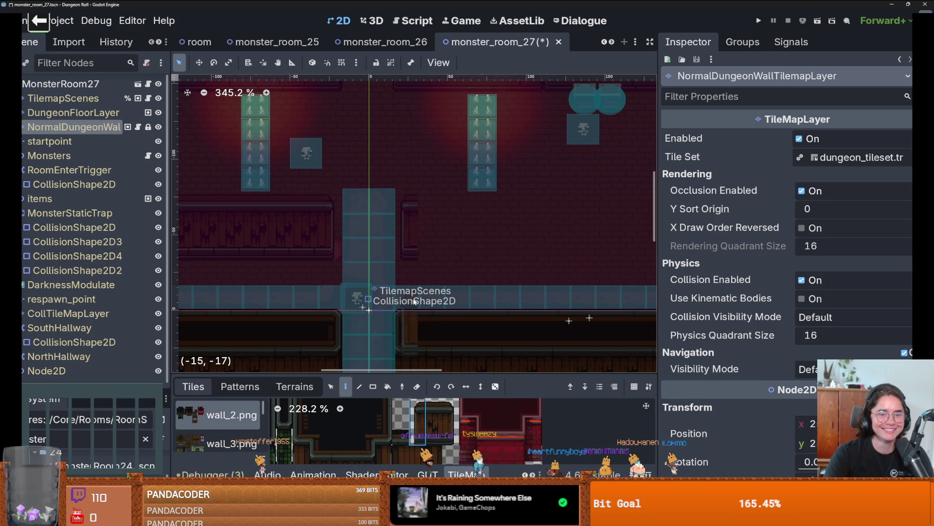
left_click_drag(369, 274, 392, 274)
scroll(392, 275, "down", 1)
scroll(384, 436, "down", 1)
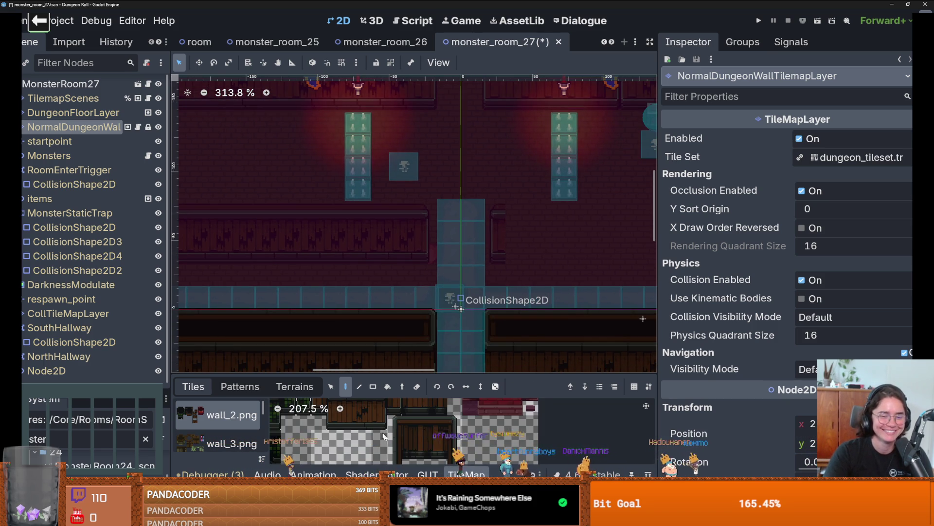
mouse_move(515, 253)
left_mouse_down()
mouse_move(506, 257)
mouse_move(475, 221)
left_mouse_up()
mouse_move(589, 219)
left_mouse_down()
mouse_move(411, 242)
mouse_move(499, 245)
left_mouse_up()
left_click_drag(340, 428, 389, 428)
left_click(416, 427)
left_click(511, 244)
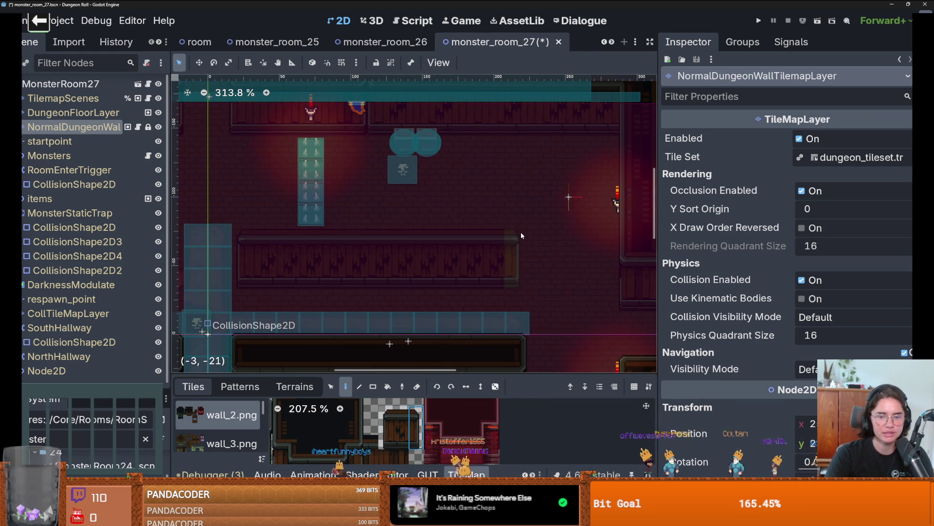
- Save monster_room_27, check the DungeonFloorLayer and back, then select CollTileMapLayer
scroll(491, 253, "down", 3)
scroll(466, 280, "up", 2)
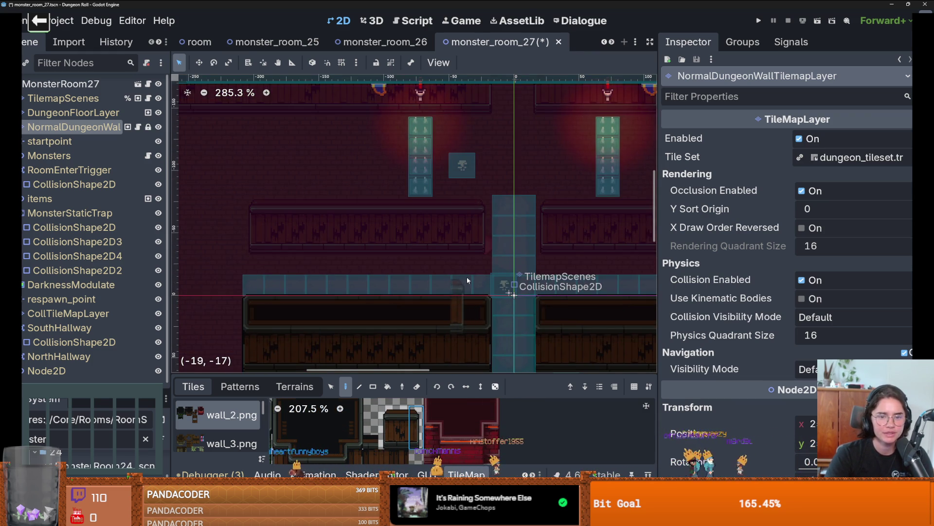
scroll(466, 280, "up", 2)
scroll(466, 280, "down", 1)
key("ctrl+s")
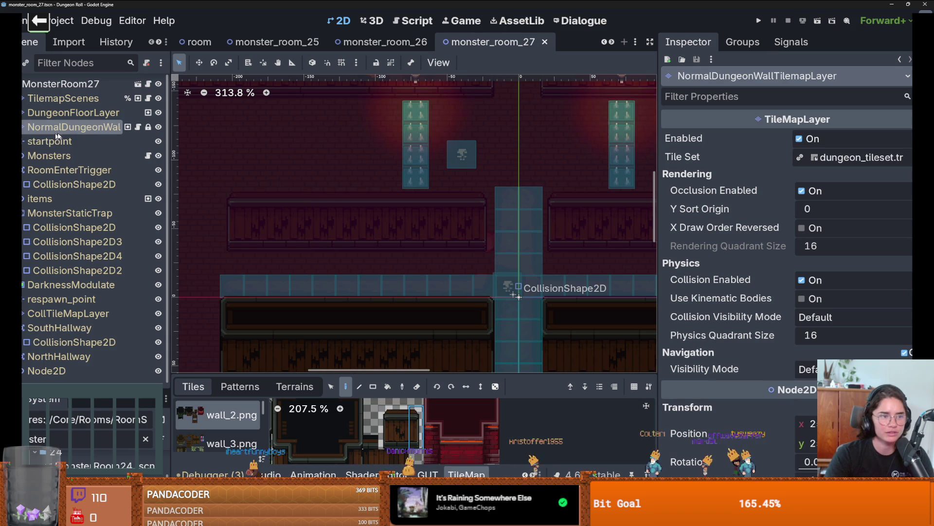
key("Page_Up")
key("Page_Down")
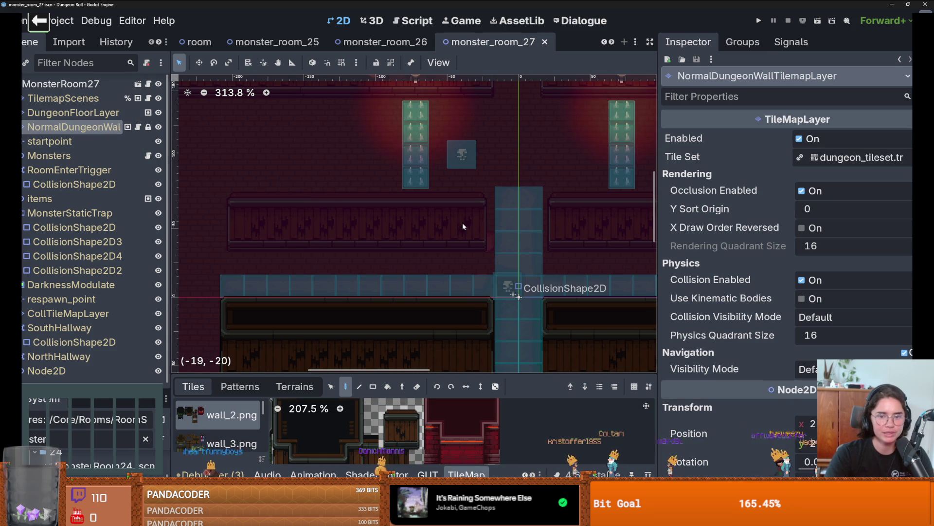
scroll(491, 260, "up", 4)
scroll(497, 259, "down", 4)
key("ctrl+s")
scroll(515, 258, "down", 5)
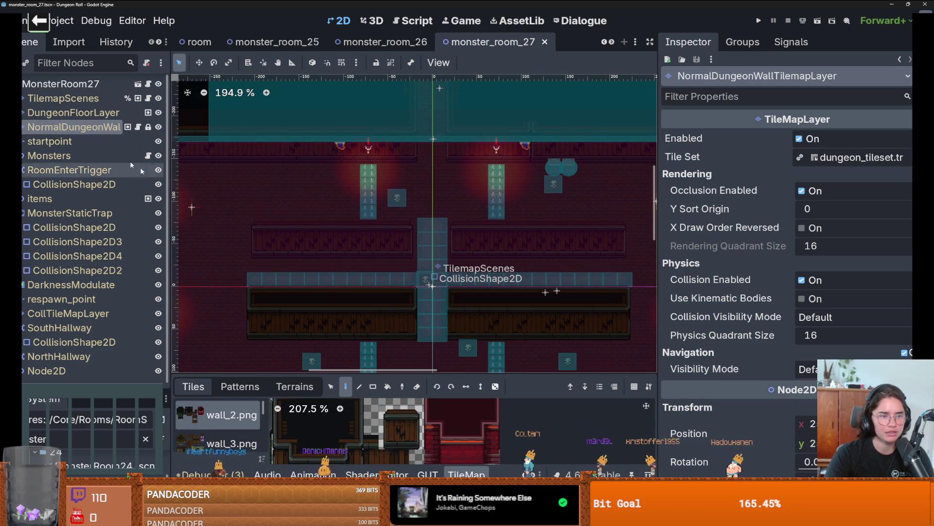
left_click(68, 313)
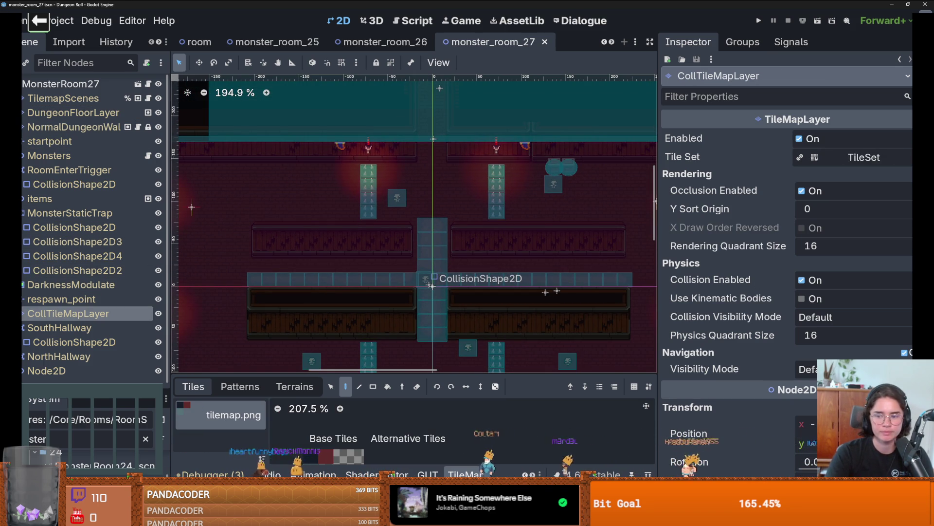
- Lower CollTileMapLayer's Self Modulate opacity in the Inspector, then reselect NormalDungeonWallTilemapLayer
scroll(848, 235, "down", 2)
left_click(855, 191)
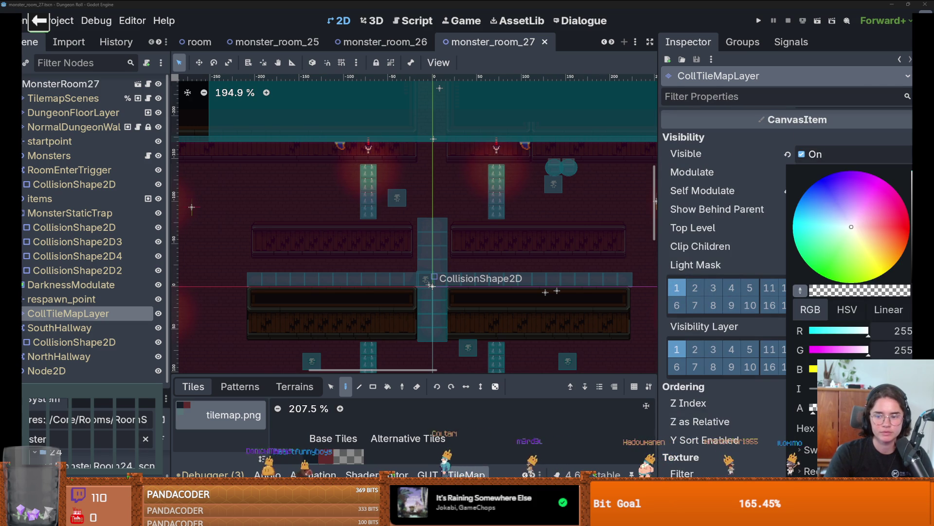
left_click(835, 290)
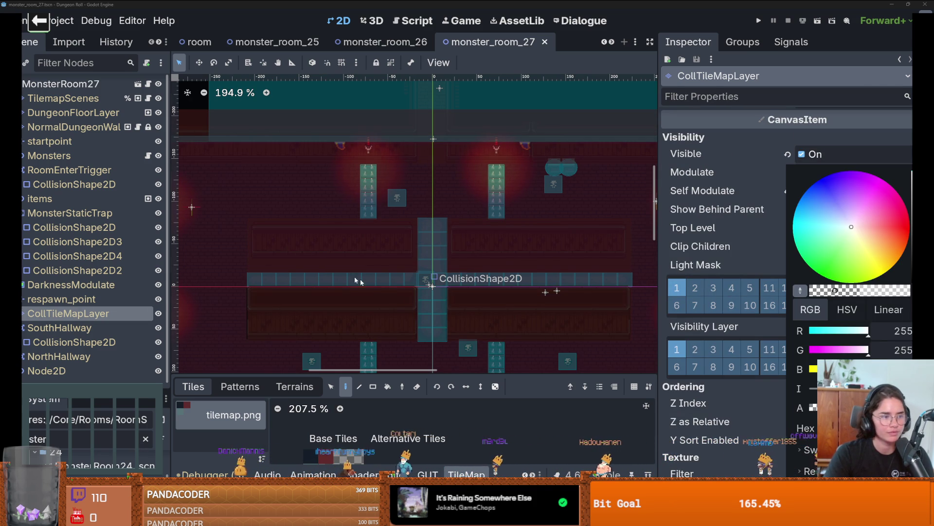
left_click(378, 282)
scroll(402, 262, "up", 4)
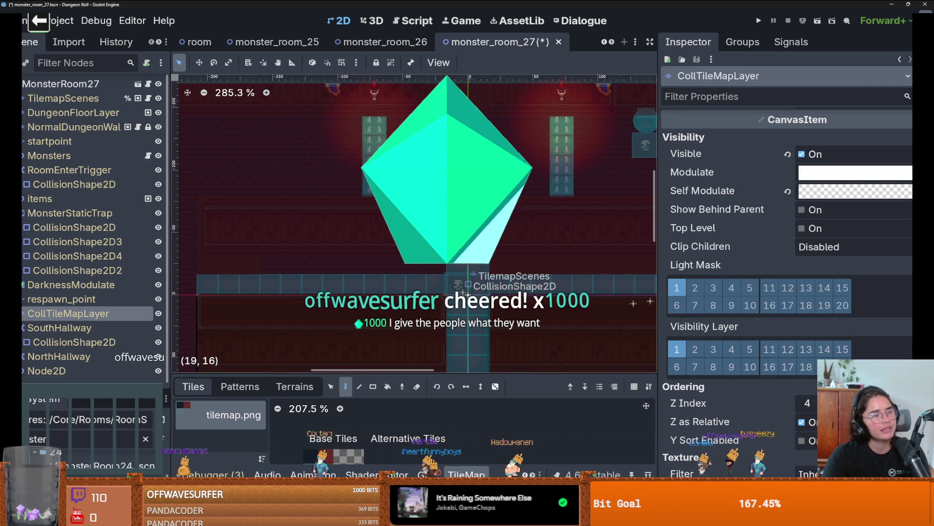
scroll(269, 263, "down", 3)
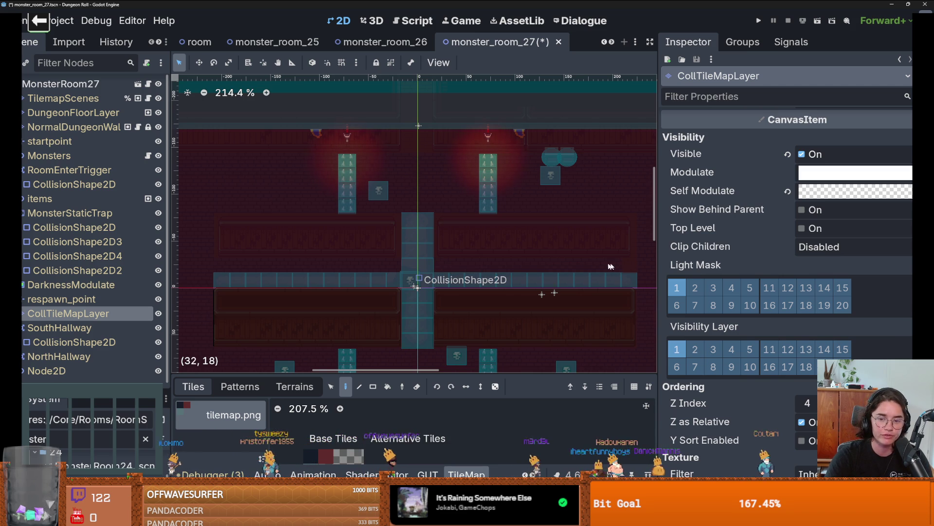
scroll(629, 266, "down", 1)
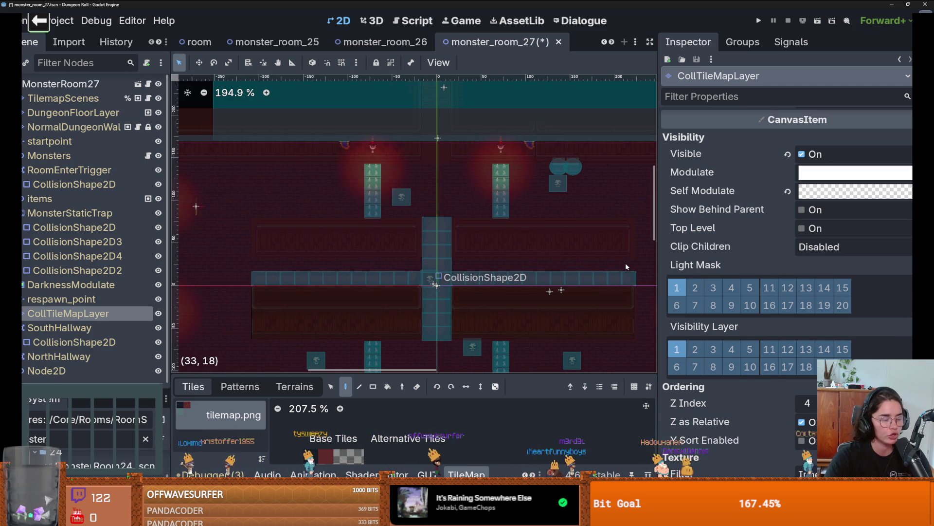
left_click(90, 126)
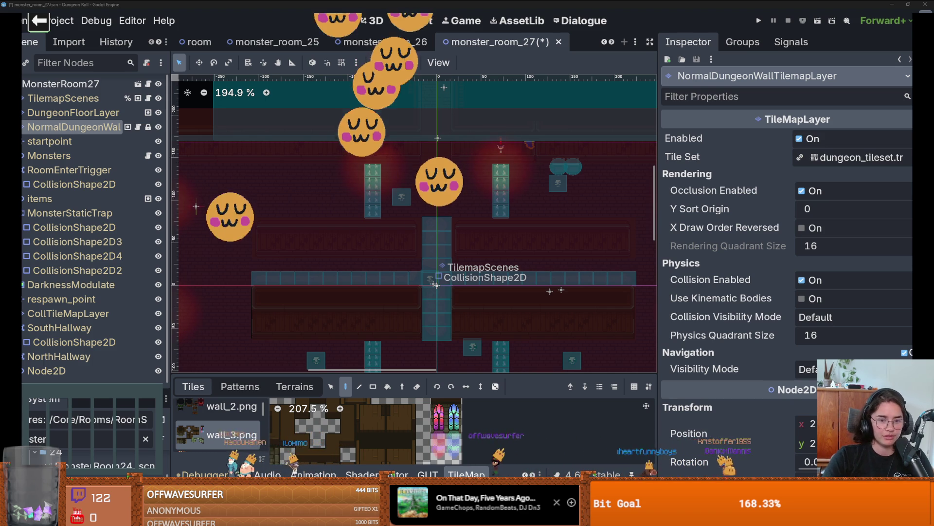
- Save monster_room_27 and collapse the RoomEnterTrigger, MonsterStaticTrap and SouthHallway branches
scroll(434, 284, "down", 1)
scroll(433, 283, "up", 1)
scroll(433, 284, "up", 3)
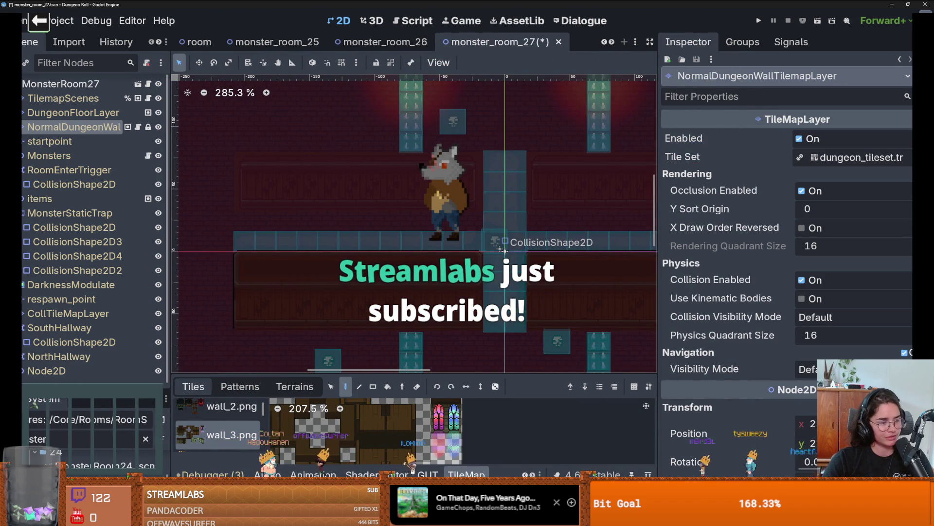
scroll(344, 279, "up", 3)
scroll(344, 287, "down", 2)
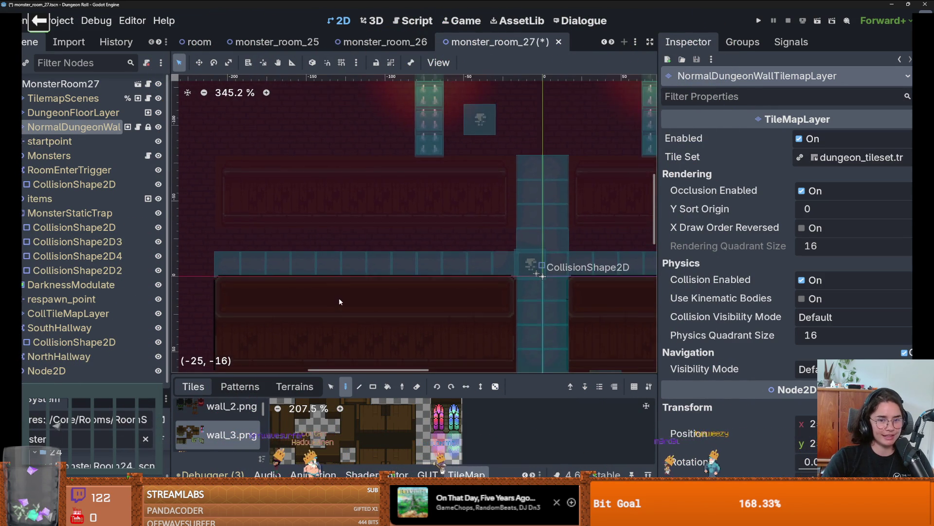
key("ctrl+s")
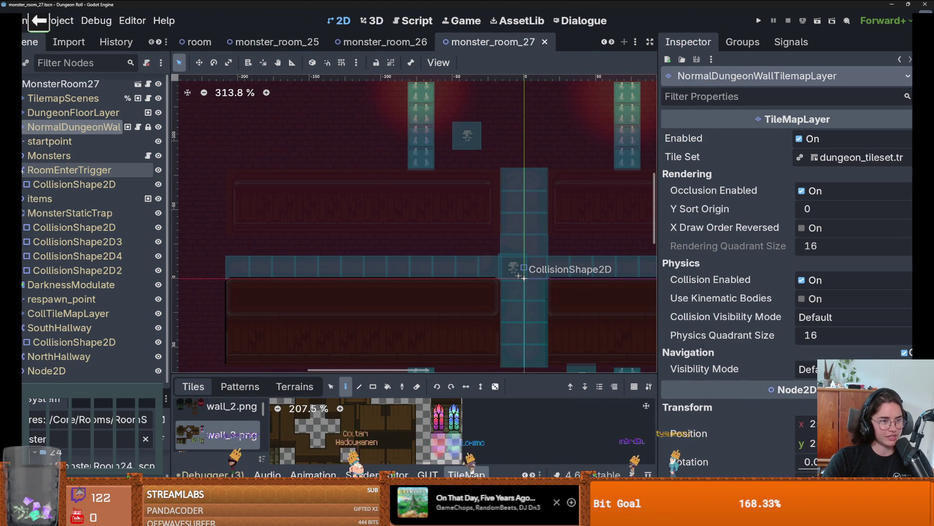
left_click(17, 169)
left_click(17, 199)
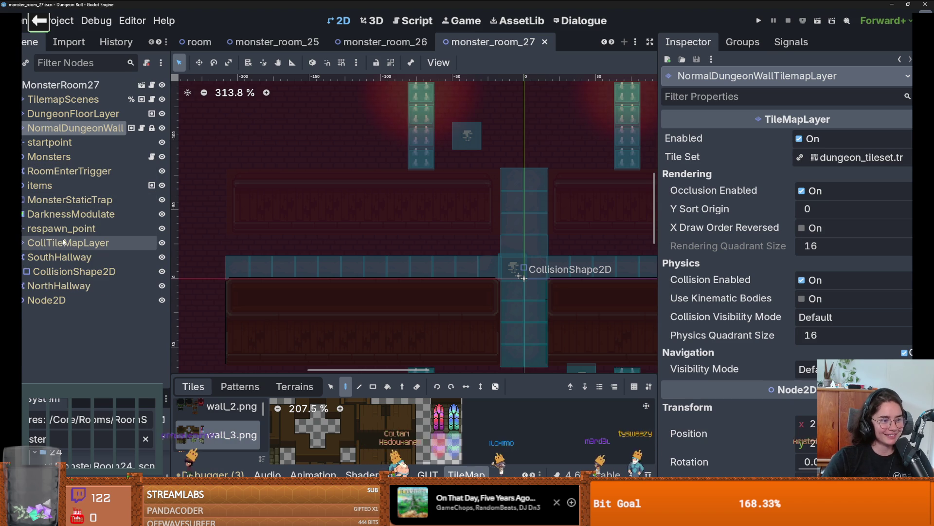
left_click(19, 256)
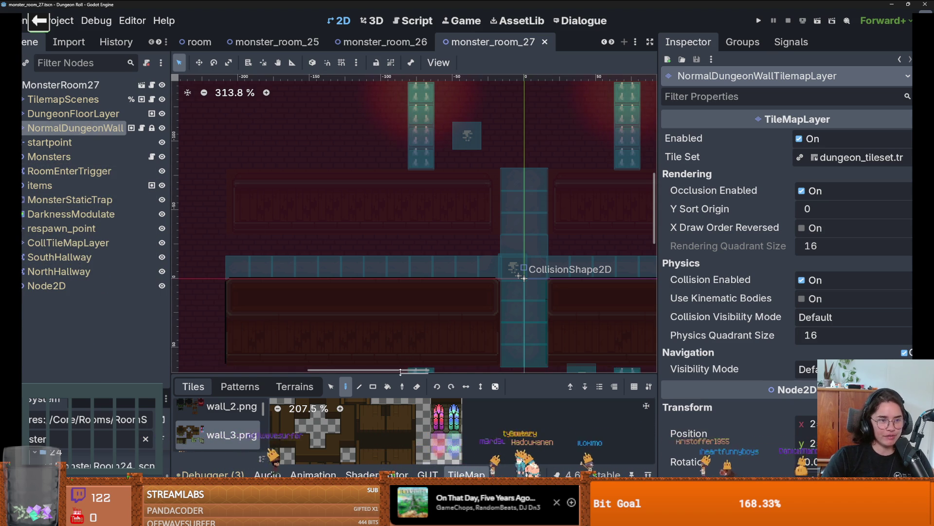
- Enlarge the tilemap panel and paint a row of mud-terrain wall cells across the room
left_click_drag(406, 371, 405, 340)
scroll(321, 166, "down", 2)
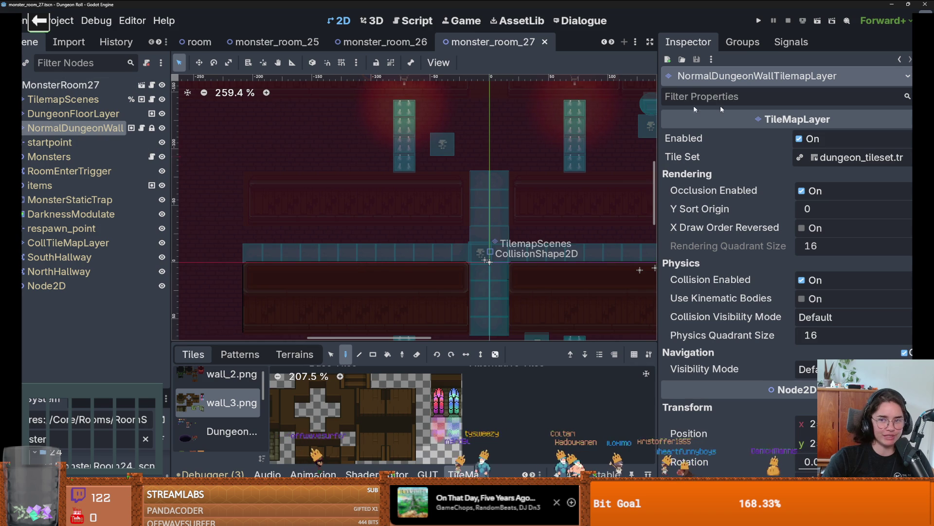
left_click(294, 354)
scroll(219, 413, "down", 4)
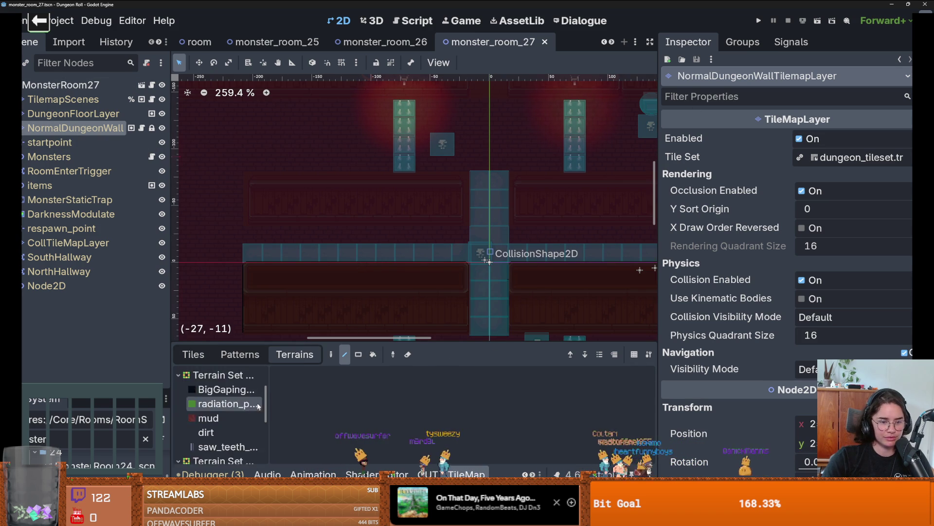
scroll(215, 402, "up", 3)
left_click(216, 406)
left_click_drag(460, 234, 279, 241)
scroll(278, 240, "right", 5)
left_click_drag(370, 238, 579, 241)
scroll(535, 271, "up", 1)
scroll(535, 271, "left", 4)
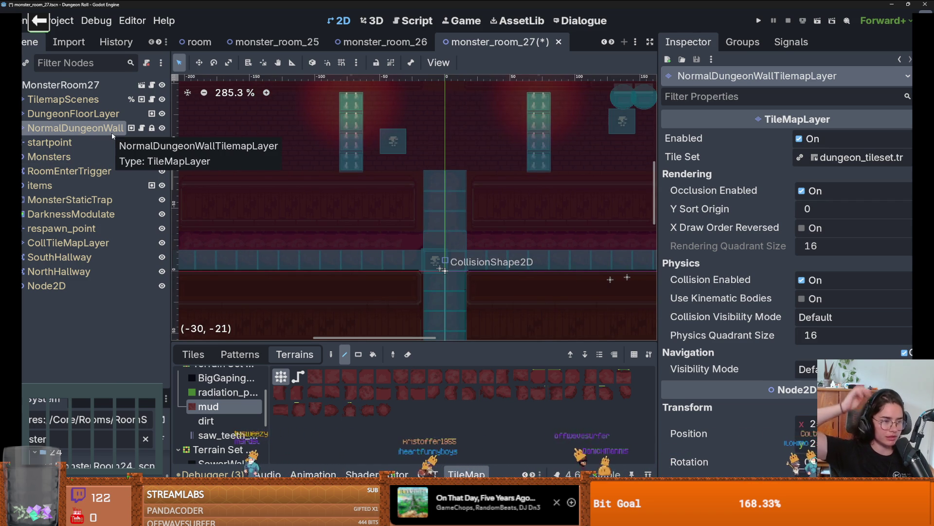
left_click(63, 99)
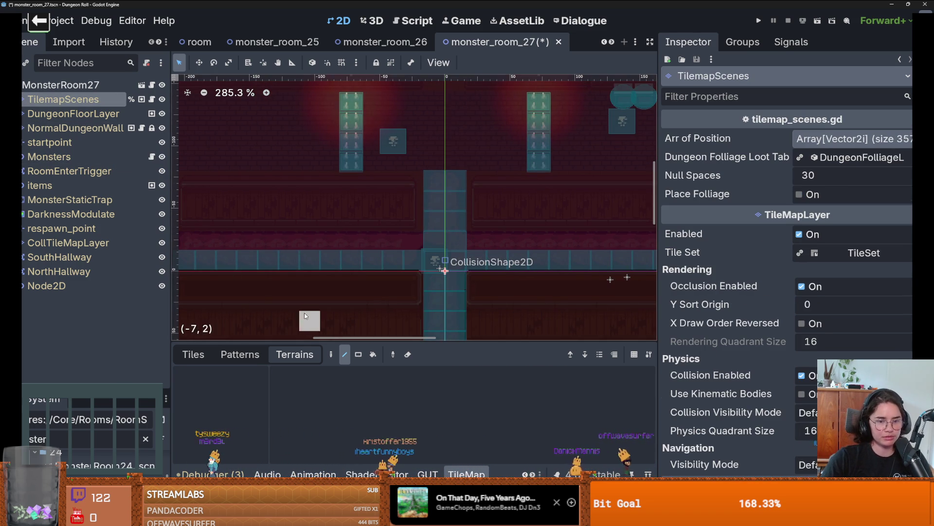
- Show TilemapScenes' individual scene tiles like Cauldron, spikes and PressurePlate in a resized palette
left_click(195, 354)
left_click_drag(219, 341, 219, 293)
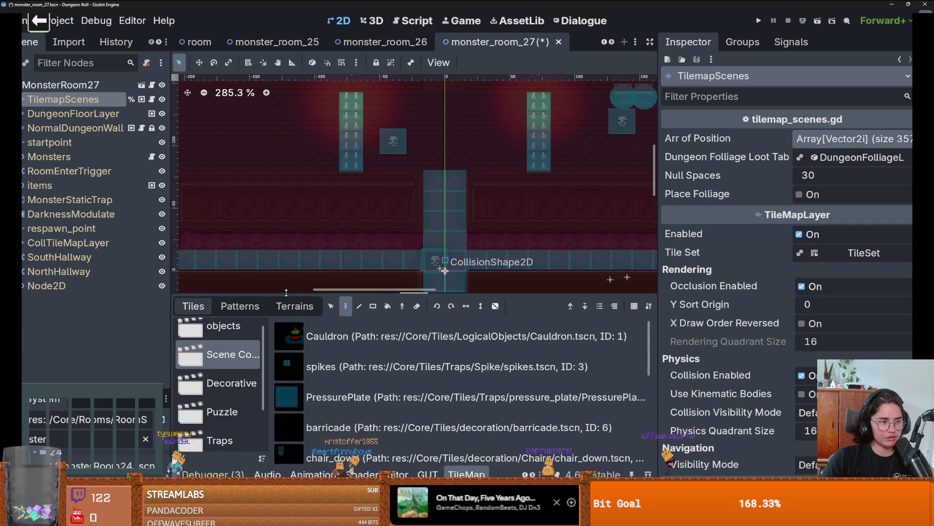
left_click_drag(266, 372, 336, 372)
scroll(266, 382, "down", 2)
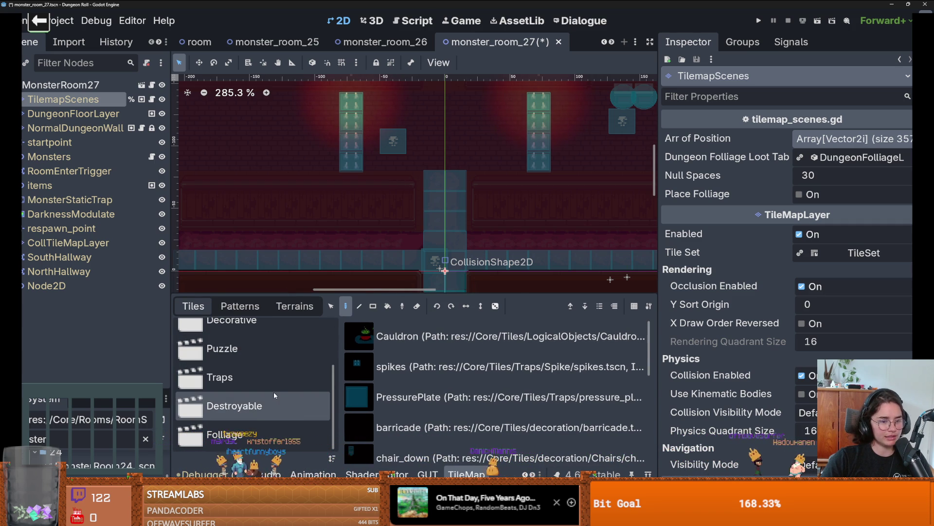
scroll(273, 394, "up", 1)
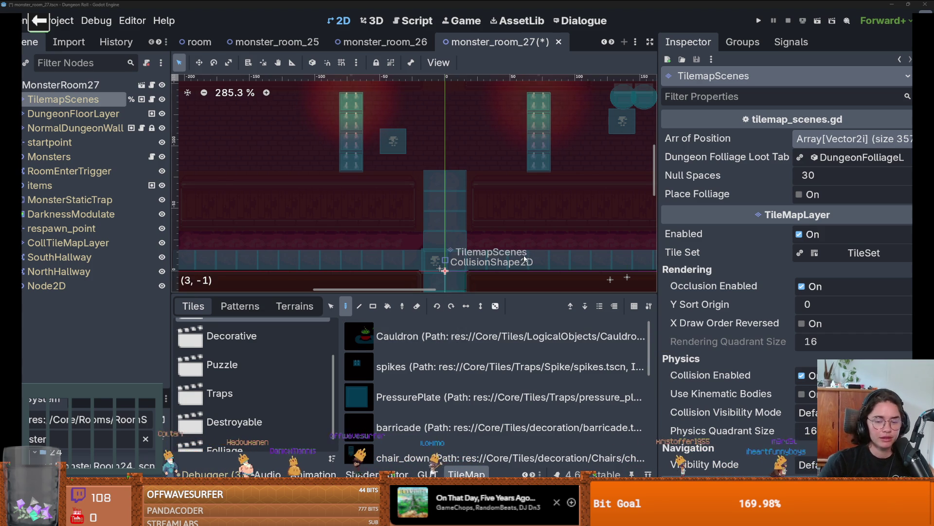
scroll(524, 259, "down", 2)
left_click_drag(477, 293, 477, 317)
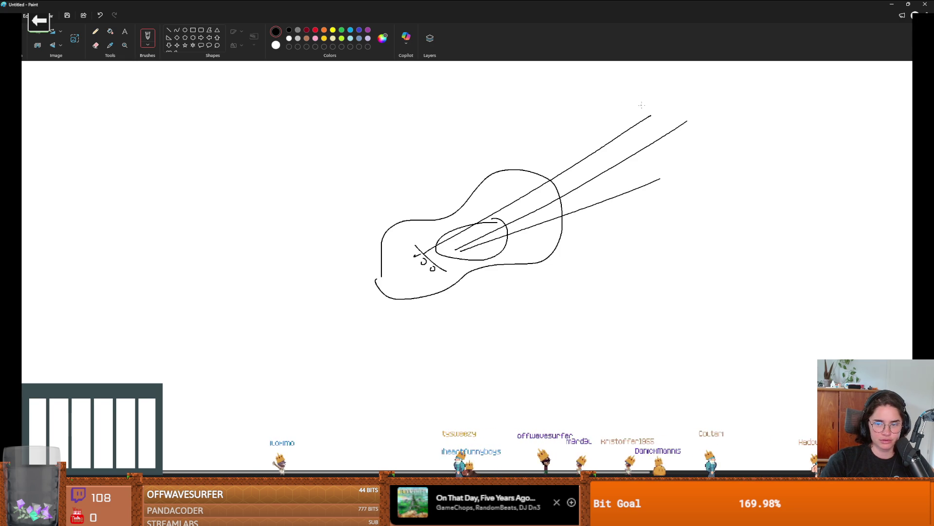
- Extend the guitar's neck to the headstock and surround the guitar with orange flames
mouse_move(540, 175)
left_mouse_down()
mouse_move(696, 81)
mouse_move(677, 146)
mouse_move(560, 225)
left_mouse_up()
mouse_move(688, 80)
left_mouse_down()
mouse_move(740, 69)
mouse_move(755, 105)
mouse_move(703, 124)
left_mouse_up()
left_click(324, 31)
left_click_drag(385, 143, 395, 243)
left_click_drag(371, 112, 455, 217)
mouse_move(469, 128)
left_mouse_down()
mouse_move(471, 203)
mouse_move(552, 173)
left_mouse_up()
left_click_drag(383, 298, 465, 270)
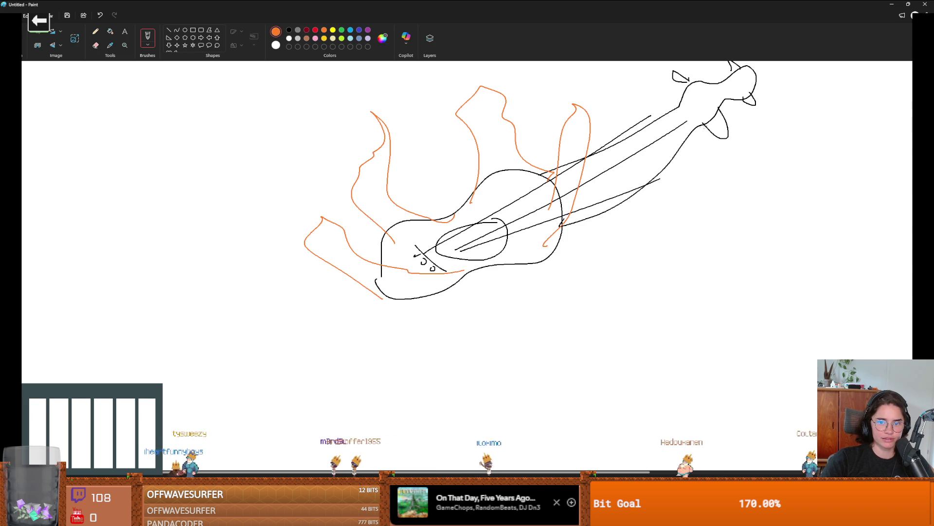
left_click_drag(565, 123, 549, 208)
left_click_drag(591, 124, 544, 247)
scroll(676, 147, "down", 2)
scroll(675, 148, "up", 2)
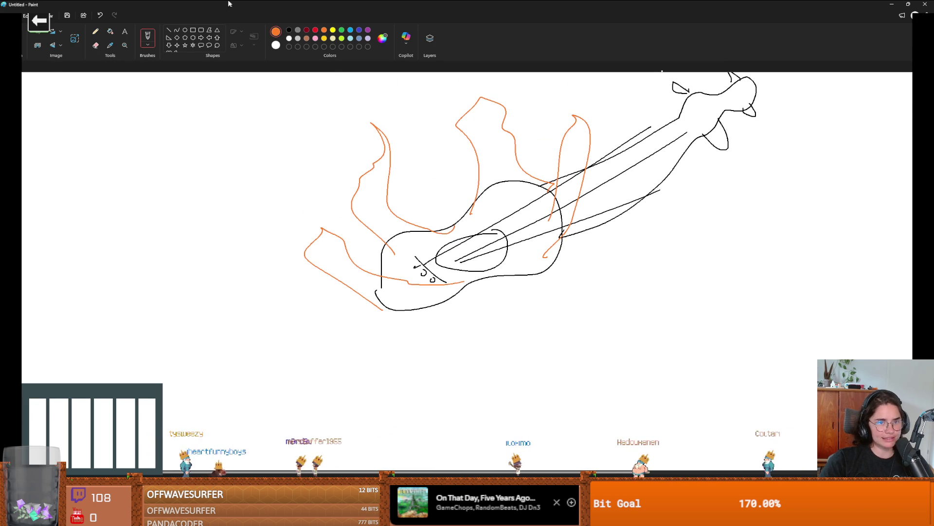
- Draw red and green blocks, pick indigo, and add a black connector between them
left_click(315, 30)
mouse_move(91, 171)
left_mouse_down()
mouse_move(104, 232)
mouse_move(90, 171)
left_mouse_up()
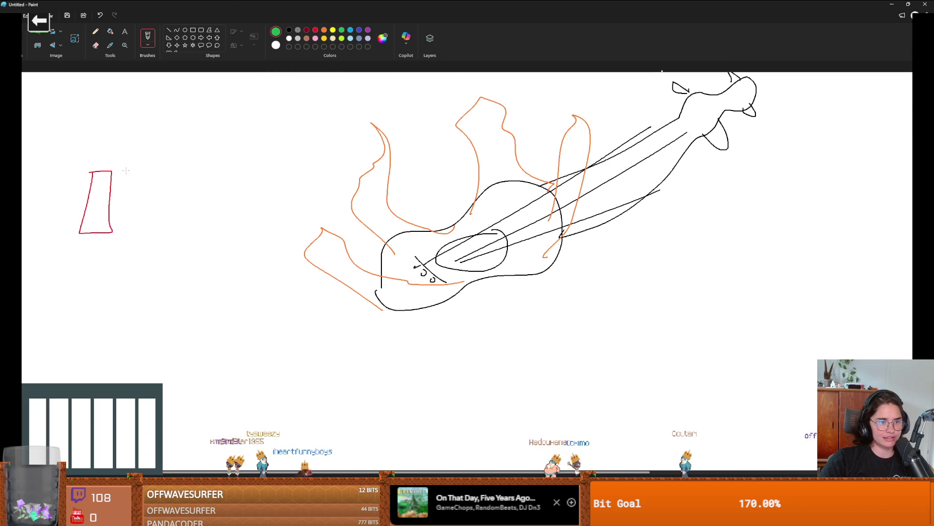
mouse_move(146, 235)
left_mouse_down()
mouse_move(125, 169)
mouse_move(166, 187)
mouse_move(193, 230)
mouse_move(168, 172)
mouse_move(197, 232)
left_mouse_up()
left_click(359, 29)
left_click(289, 29)
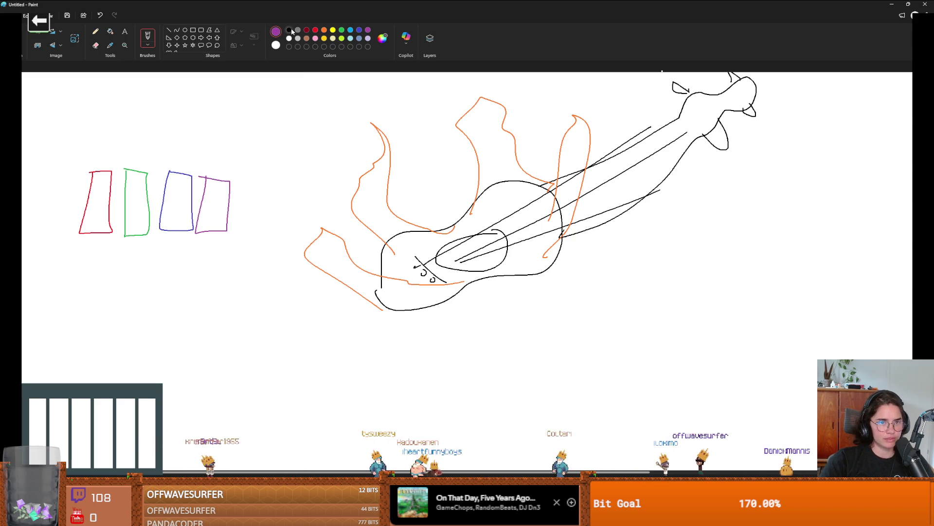
left_click_drag(114, 185, 122, 185)
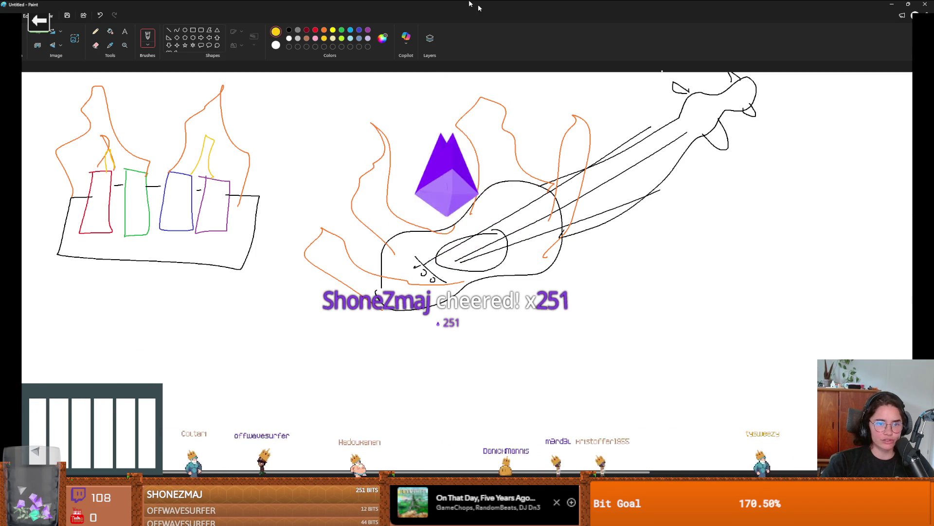
- Add yellow inner flames to the left, centre, right and lower flames
left_click_drag(376, 210, 418, 244)
left_click_drag(500, 154, 513, 199)
mouse_move(550, 223)
left_mouse_down()
mouse_move(565, 183)
mouse_move(549, 236)
left_mouse_up()
left_click_drag(347, 267, 389, 292)
- Draw red flame outlines around the left sketch and restore the Paint window to reveal Godot
left_click(315, 33)
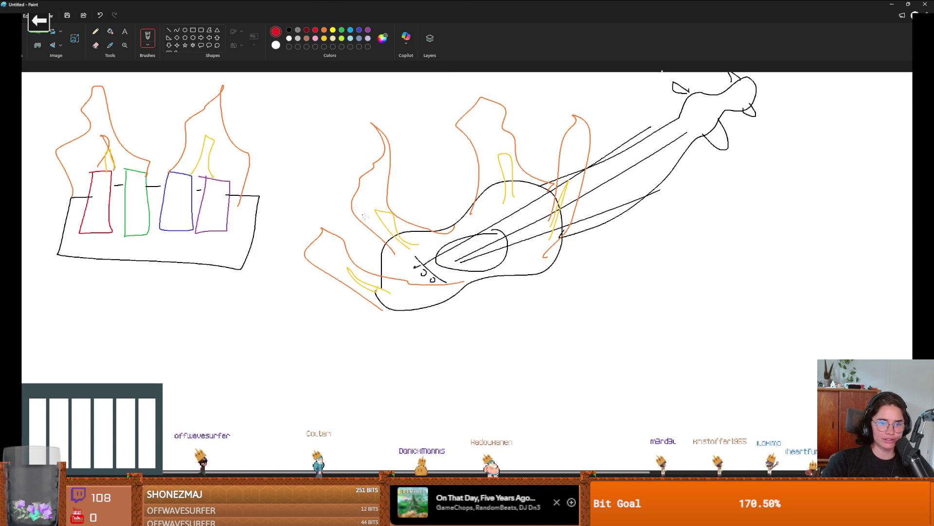
mouse_move(378, 248)
left_mouse_down()
mouse_move(406, 126)
mouse_move(432, 229)
mouse_move(447, 74)
mouse_move(531, 170)
mouse_move(608, 112)
mouse_move(583, 221)
mouse_move(547, 273)
mouse_move(280, 209)
mouse_move(394, 316)
left_mouse_up()
scroll(334, 246, "down", 1)
scroll(334, 247, "up", 1)
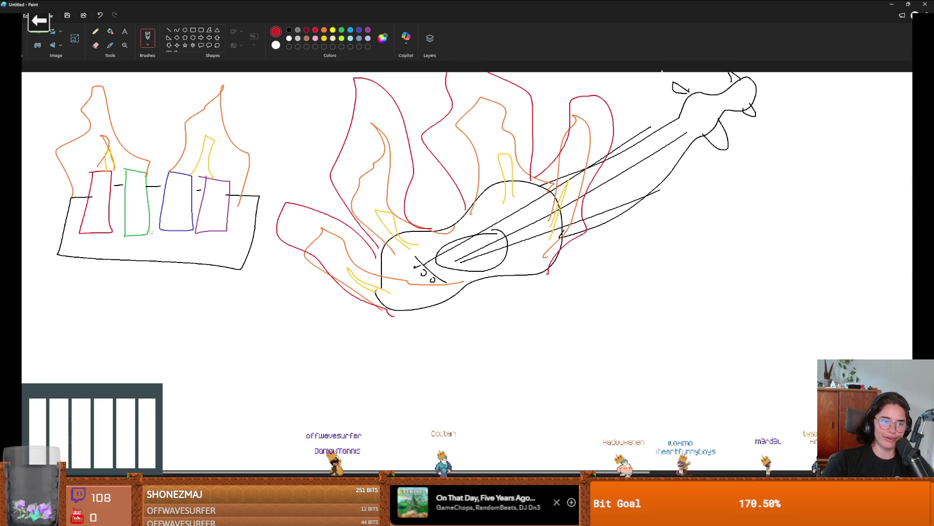
mouse_move(61, 211)
left_mouse_down()
mouse_move(170, 197)
mouse_move(204, 84)
mouse_move(249, 236)
left_mouse_up()
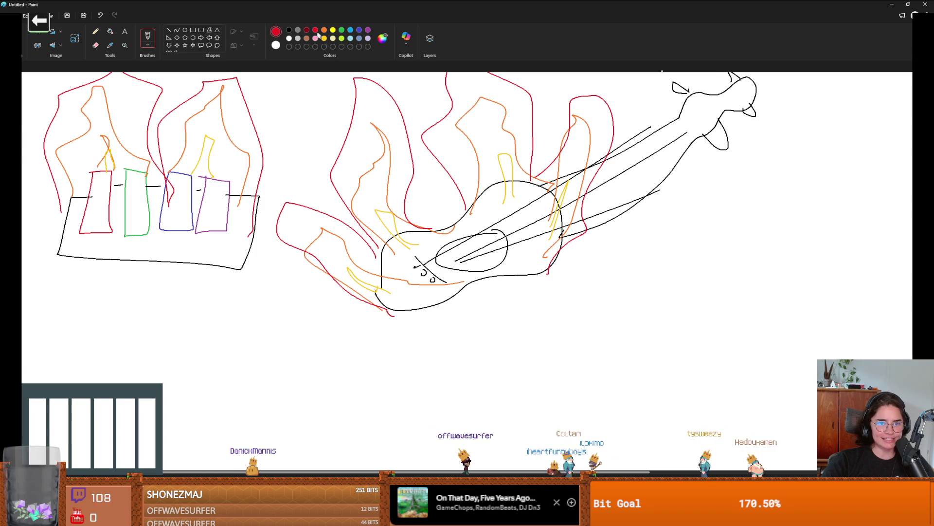
double_click(491, 3)
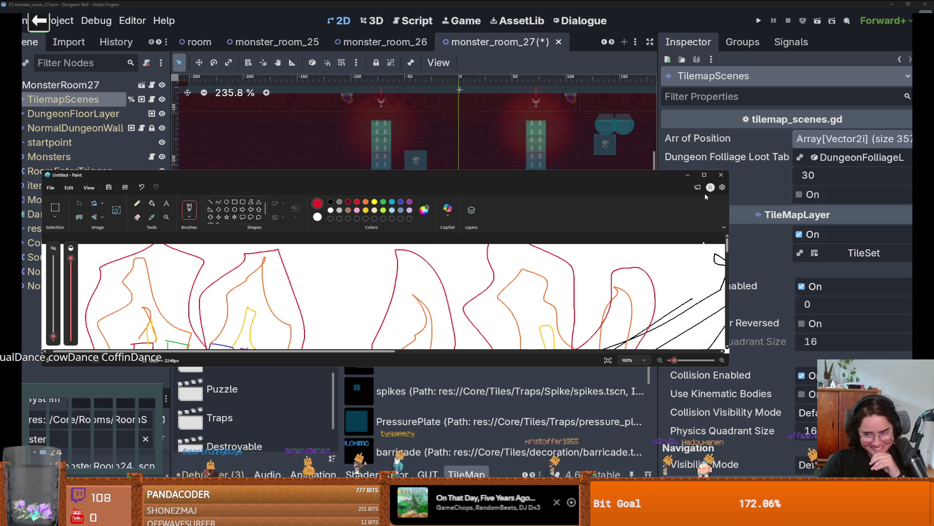
- Bring the Godot editor in front of Paint and scroll around the monster_room_27 view
left_click(692, 143)
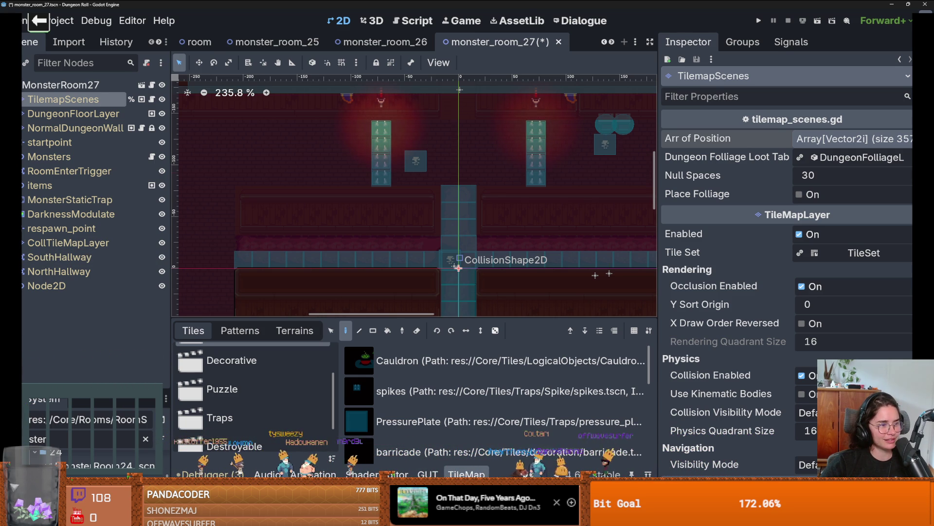
scroll(425, 236, "down", 3)
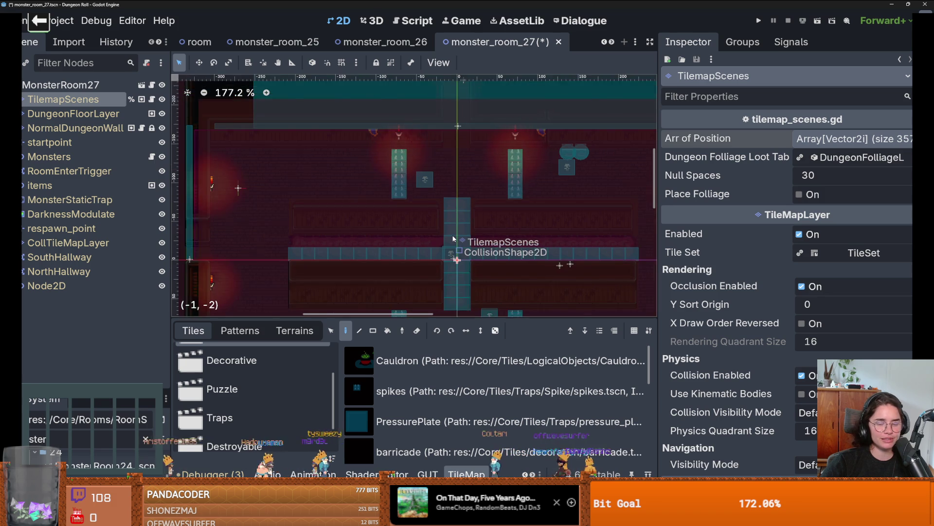
scroll(443, 232, "up", 3)
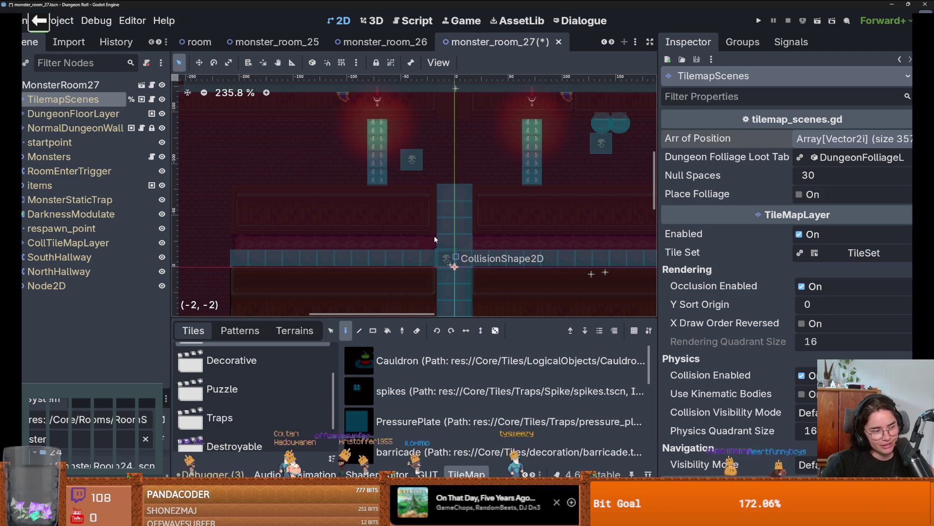
scroll(434, 235, "down", 2)
scroll(434, 235, "up", 2)
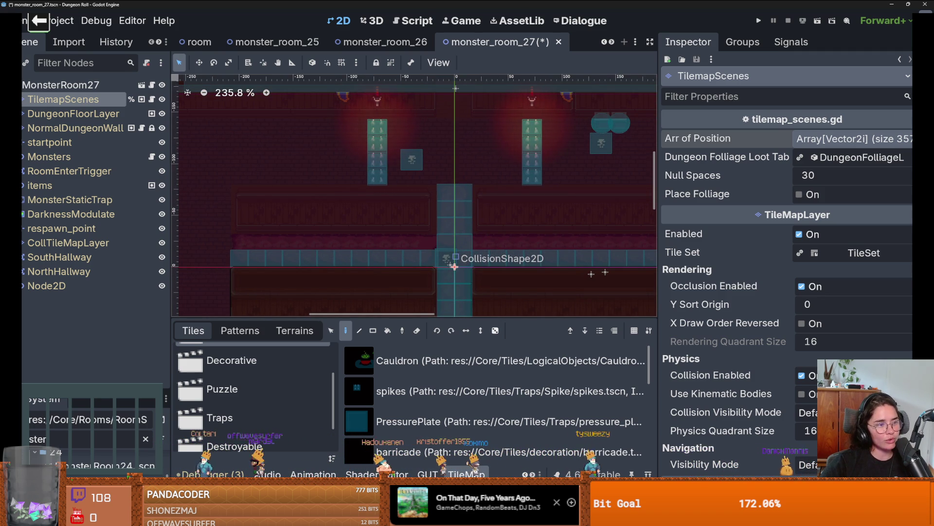
scroll(344, 269, "down", 1)
scroll(355, 222, "down", 2)
scroll(356, 222, "up", 2)
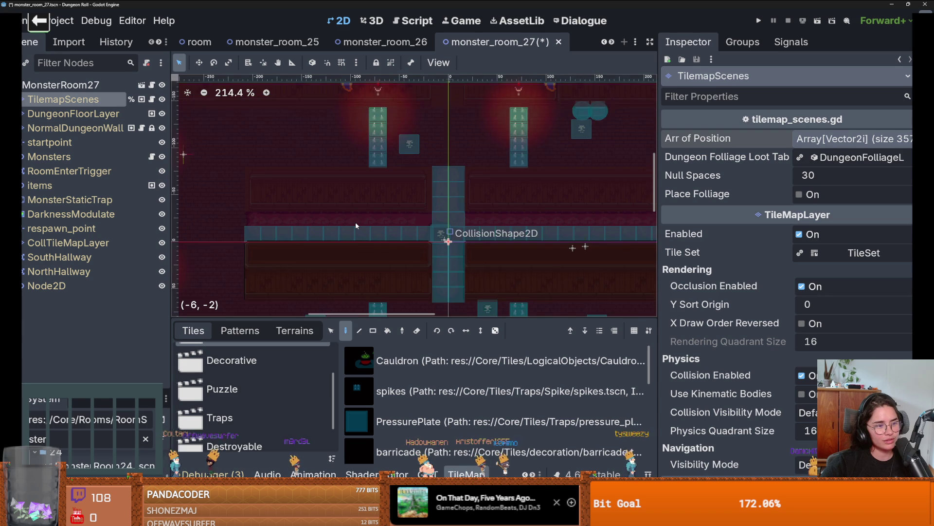
scroll(394, 224, "down", 2)
scroll(394, 224, "down", 1)
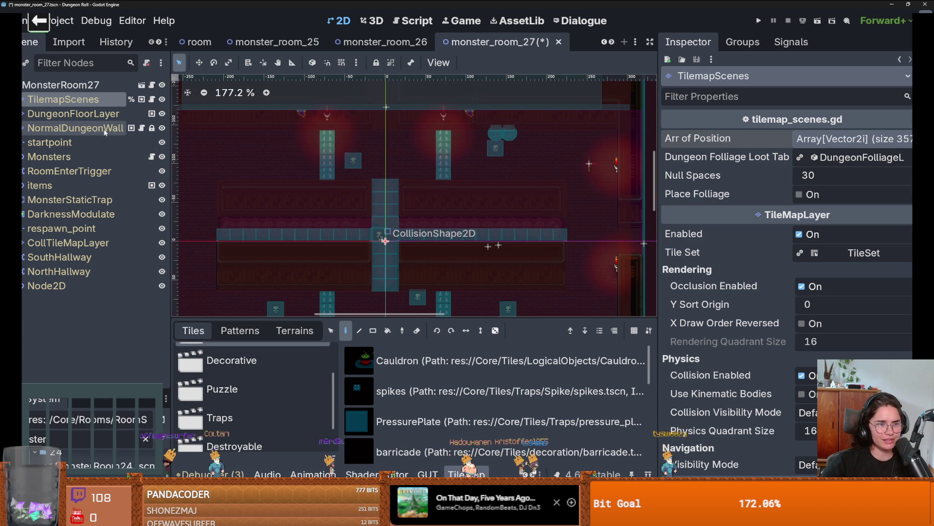
scroll(411, 411, "down", 2)
scroll(411, 411, "down", 3)
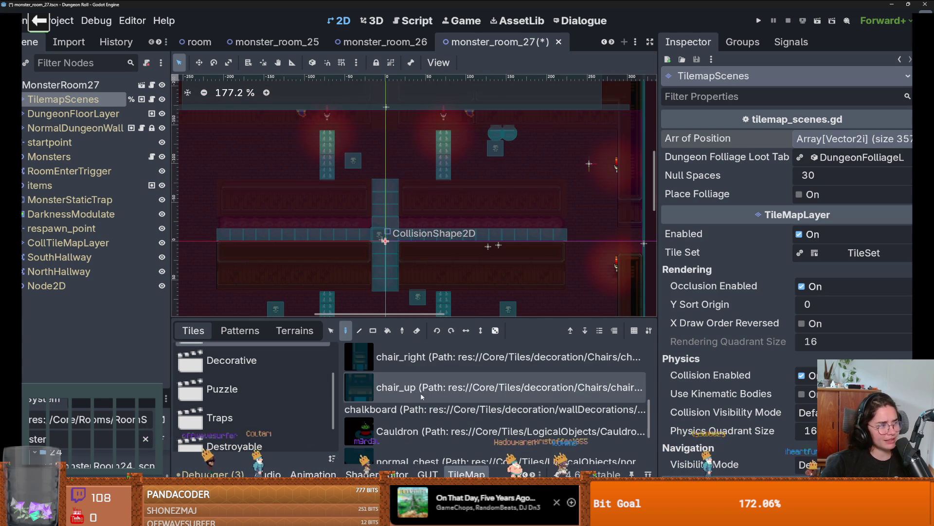
- Enlarge the tile panel and pick the mud_logic tile from the Traps collection
left_click_drag(431, 320, 431, 247)
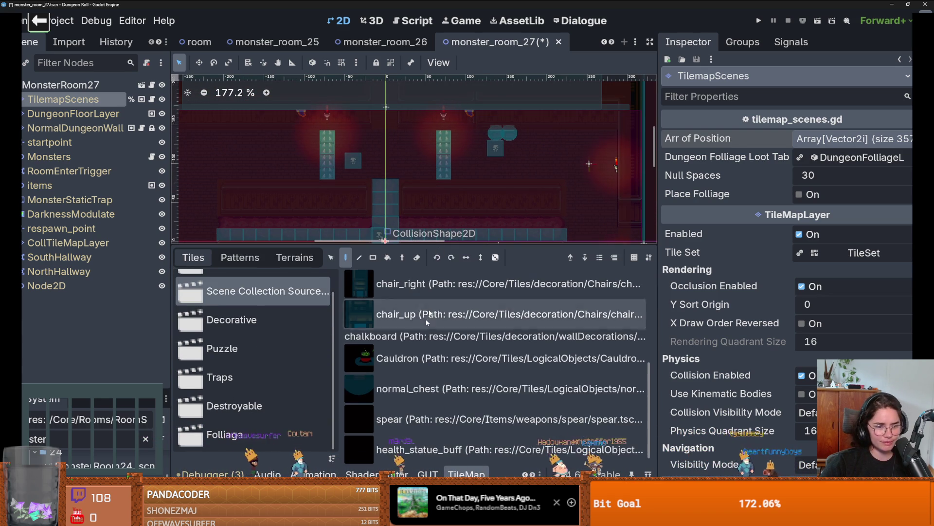
left_click(263, 331)
left_click(257, 434)
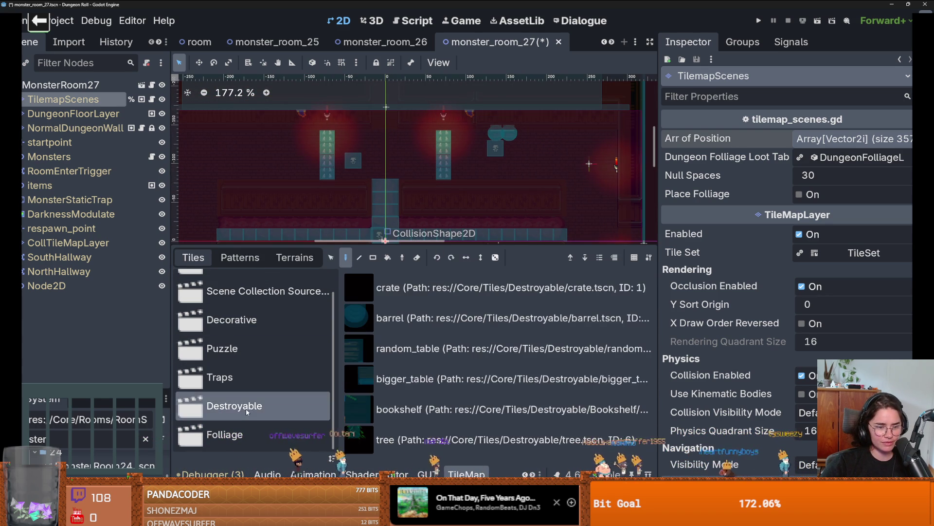
left_click(325, 368)
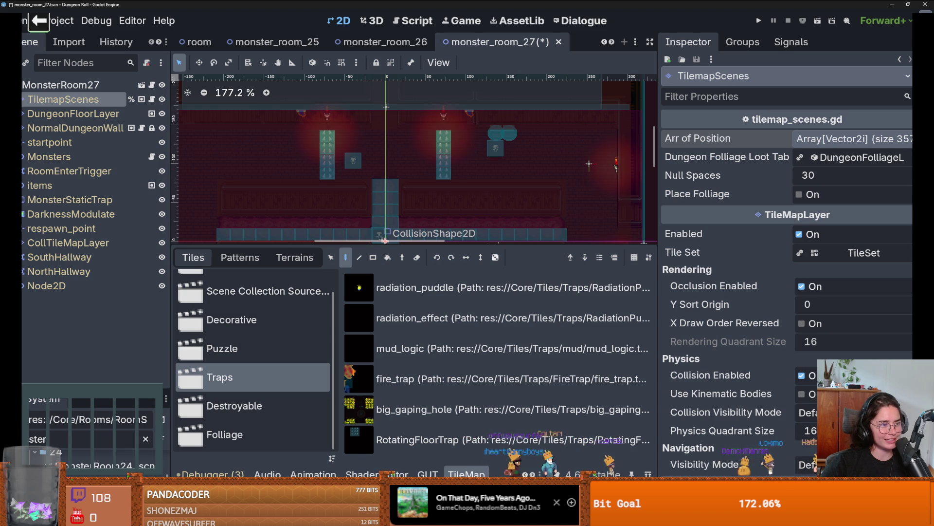
left_click(360, 348)
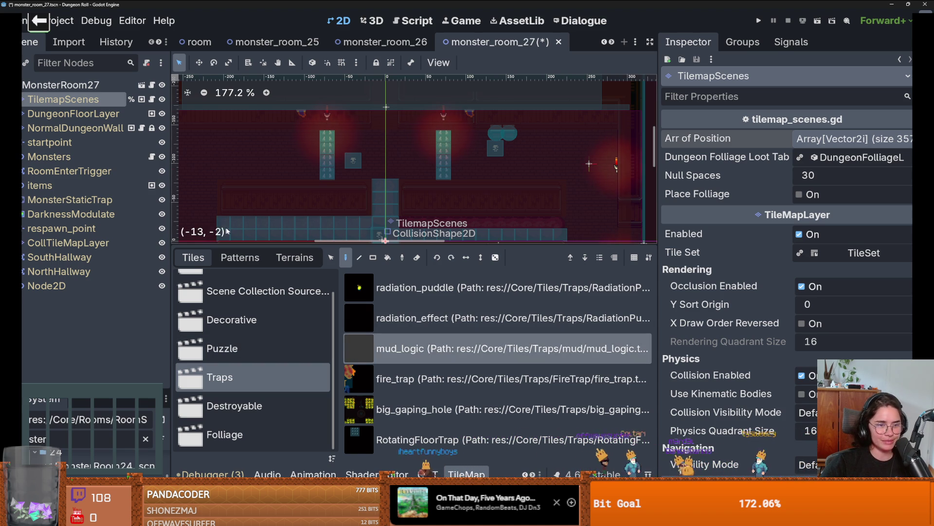
scroll(331, 209, "right", 5)
scroll(331, 210, "down", 2)
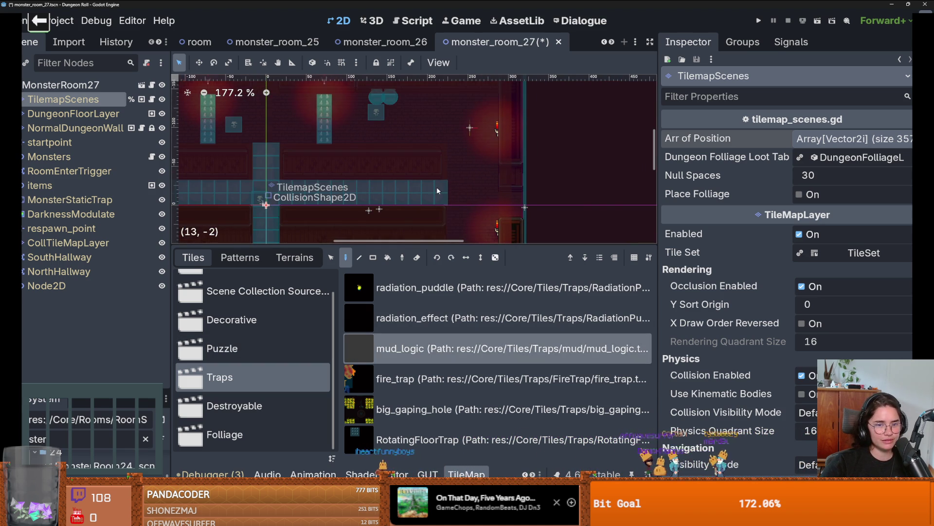
- Switch back to the Paint sketch and maximize its window
key("super")
key("Escape")
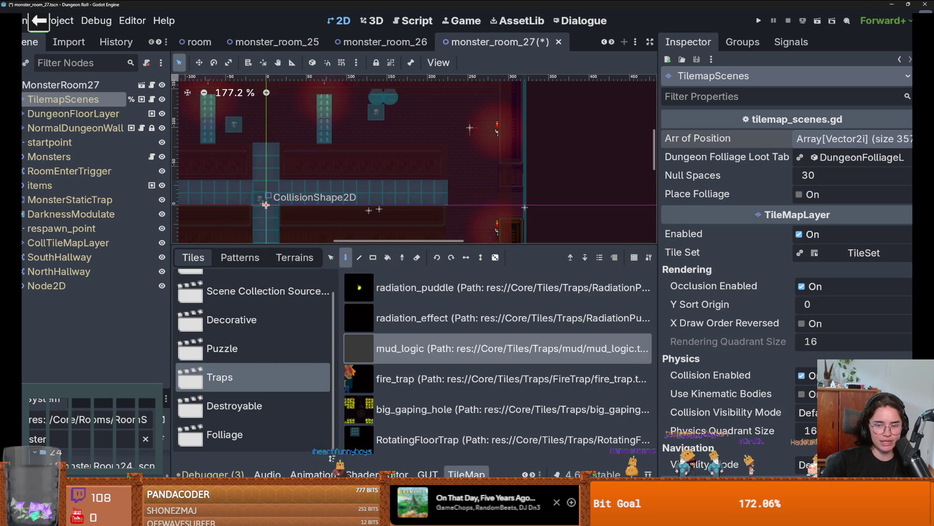
key("alt+Tab")
key("super+Up")
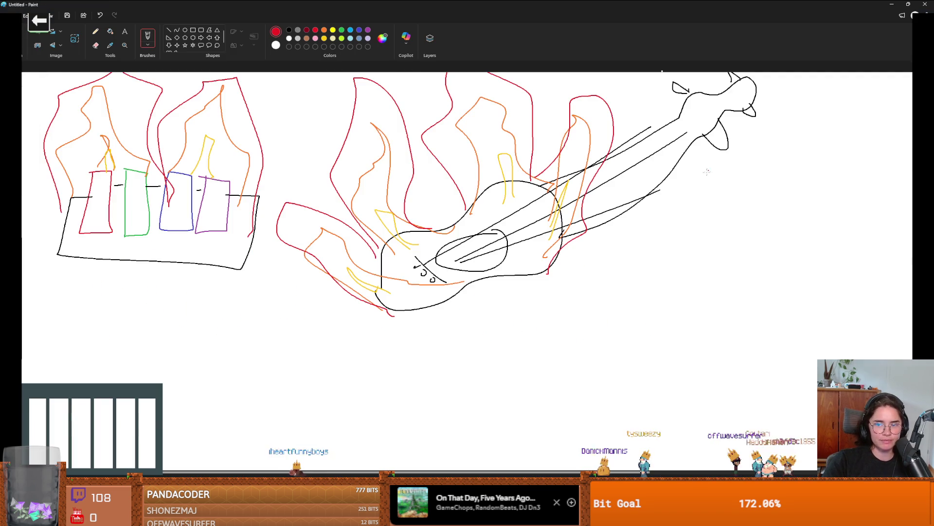
- With the black freehand brush, outline the guitar neck and draw two long rising lines
scroll(587, 228, "down", 5)
scroll(587, 227, "up", 5)
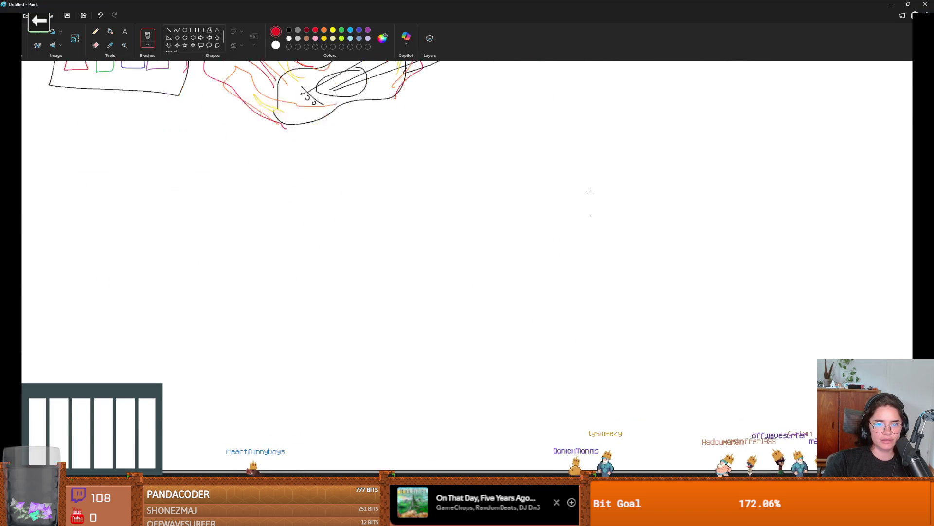
left_click(148, 36)
mouse_move(587, 88)
left_mouse_down()
mouse_move(578, 104)
mouse_move(575, 96)
mouse_move(598, 94)
left_mouse_up()
key("ctrl+z")
left_click(289, 29)
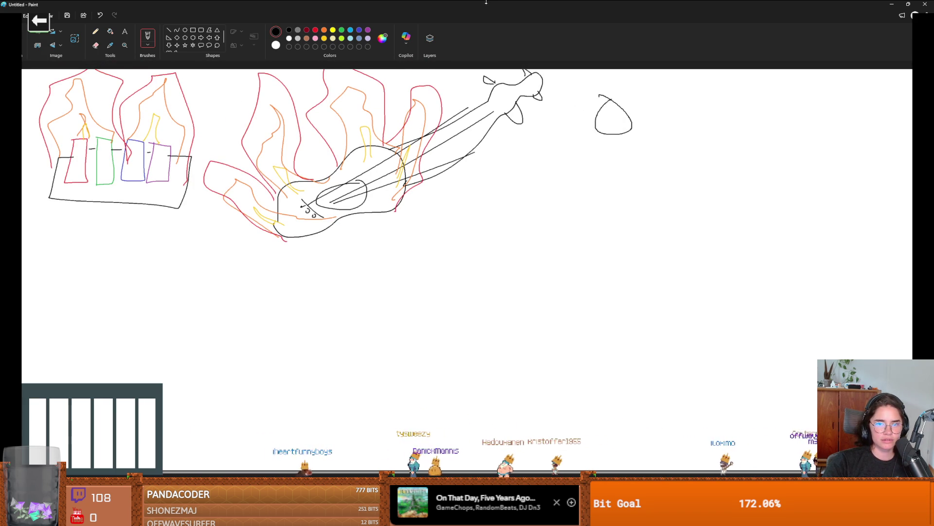
scroll(467, 77, "up", 3)
scroll(475, 70, "up", 3)
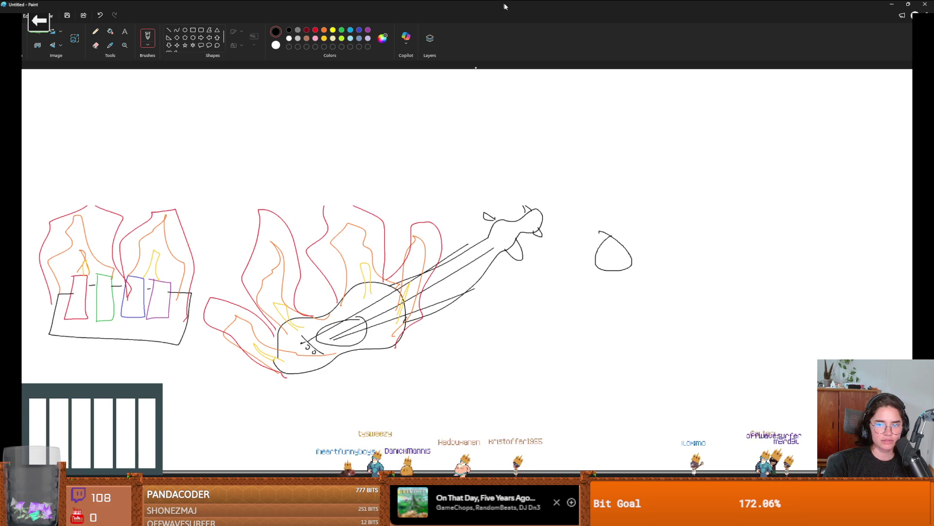
left_click_drag(503, 278, 339, 282)
mouse_move(505, 294)
left_mouse_down()
mouse_move(504, 278)
mouse_move(530, 321)
mouse_move(517, 275)
mouse_move(556, 298)
mouse_move(570, 297)
mouse_move(601, 261)
mouse_move(605, 275)
mouse_move(535, 282)
left_mouse_up()
left_click_drag(630, 269, 550, 292)
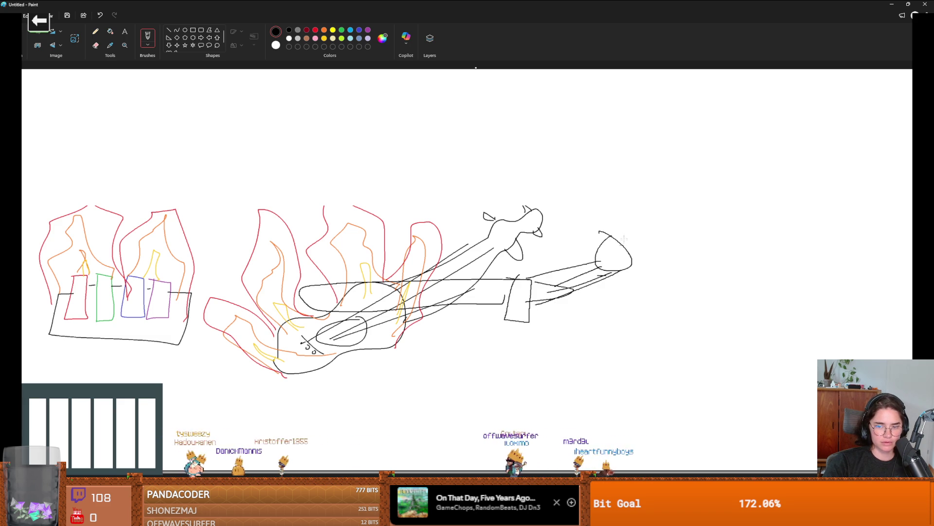
left_click_drag(404, 223, 500, 111)
left_click_drag(436, 235, 555, 110)
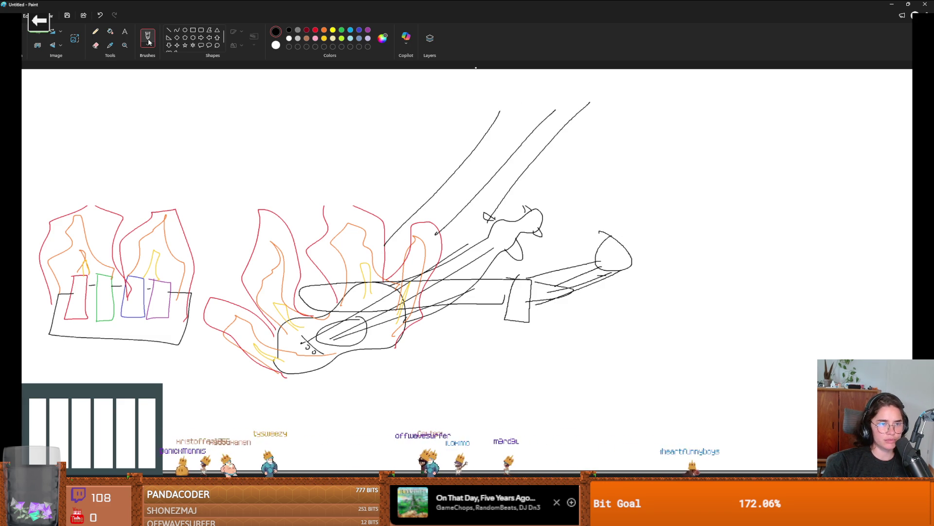
- Enlarge the brush and paint a dark-red bar plus blue and light-blue streaks rising from the flames
key("ctrl+plus")
key("ctrl+plus")
key("ctrl+plus")
left_click_drag(316, 305, 498, 292)
scroll(523, 256, "down", 2)
scroll(553, 193, "up", 2)
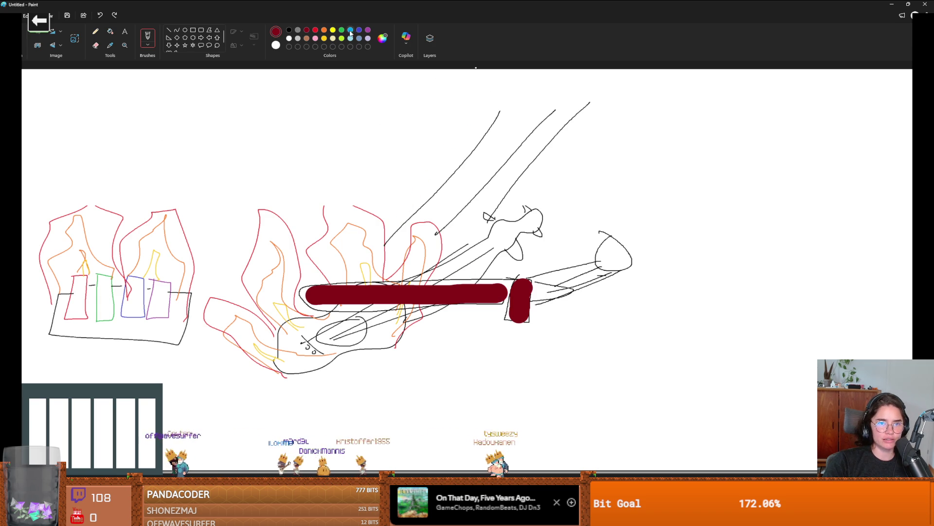
left_click_drag(382, 241, 506, 86)
left_click(350, 38)
left_click_drag(430, 239, 540, 95)
left_click_drag(481, 241, 594, 87)
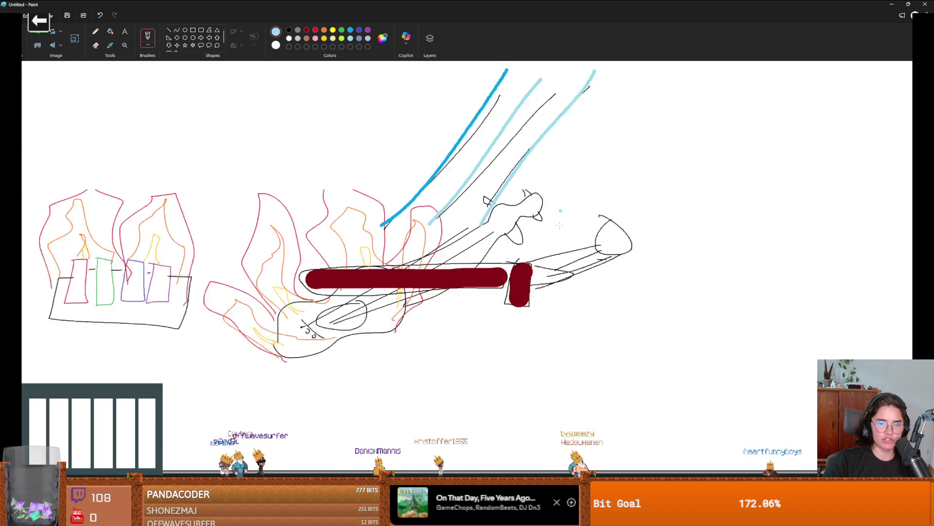
- Add yellow strokes, zigzags and a dot around the flames and below the guitar
left_click(333, 30)
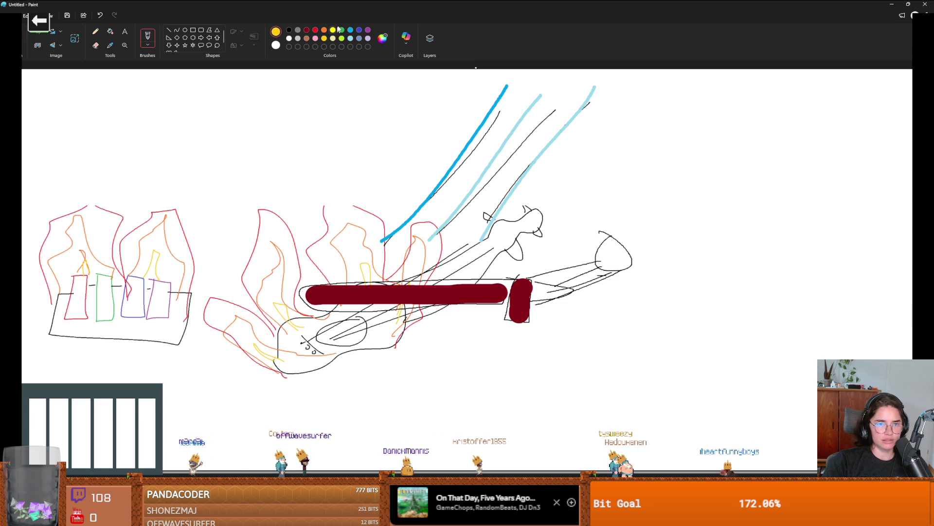
mouse_move(390, 275)
left_mouse_down()
mouse_move(354, 241)
mouse_move(319, 282)
left_mouse_up()
left_click_drag(232, 285, 323, 275)
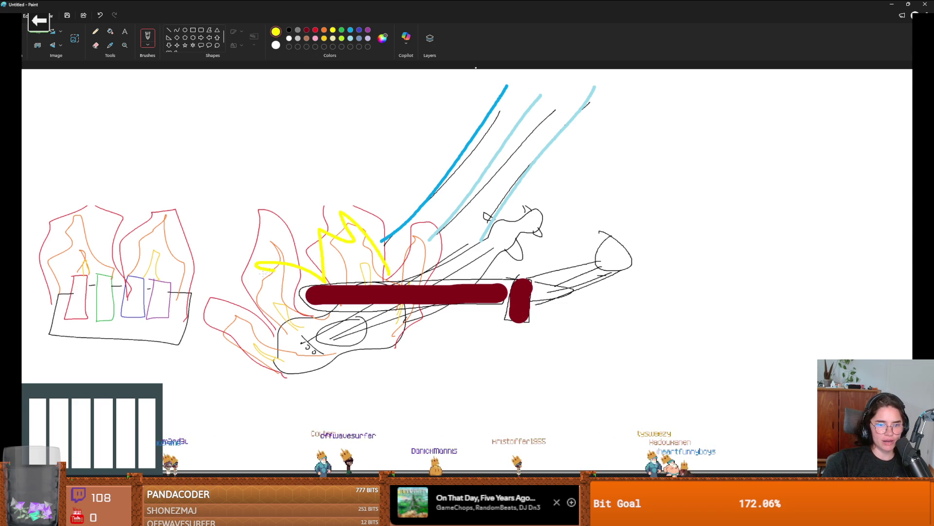
mouse_move(304, 365)
left_mouse_down()
mouse_move(379, 321)
mouse_move(467, 346)
left_mouse_up()
left_click(388, 336)
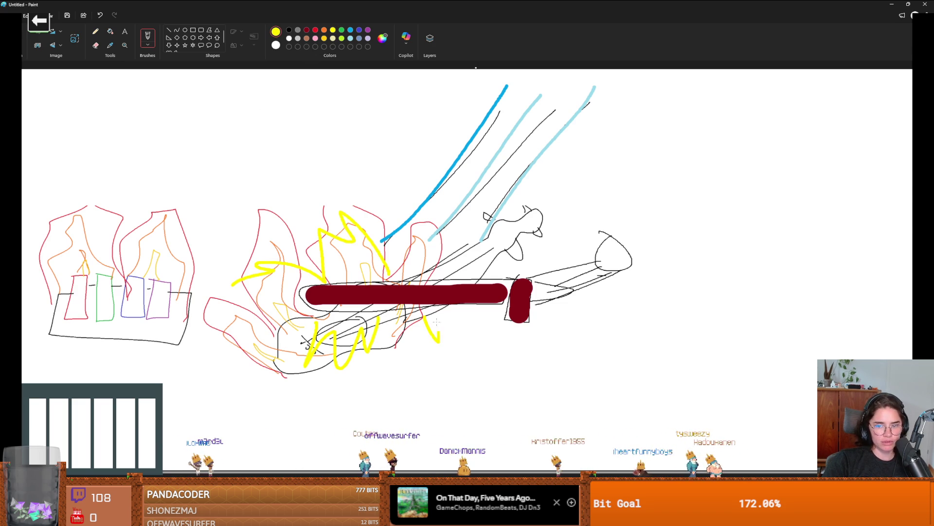
- Add brown strokes plus black eye dots and an O mouth to the right-hand creature
left_click(307, 30)
left_click(306, 39)
left_click_drag(642, 199, 602, 238)
mouse_move(647, 218)
left_mouse_down()
mouse_move(624, 241)
mouse_move(634, 284)
mouse_move(604, 264)
left_mouse_up()
left_click(634, 284)
left_click(289, 30)
left_click(574, 248)
key("ctrl+z")
left_click(614, 249)
left_click(604, 253)
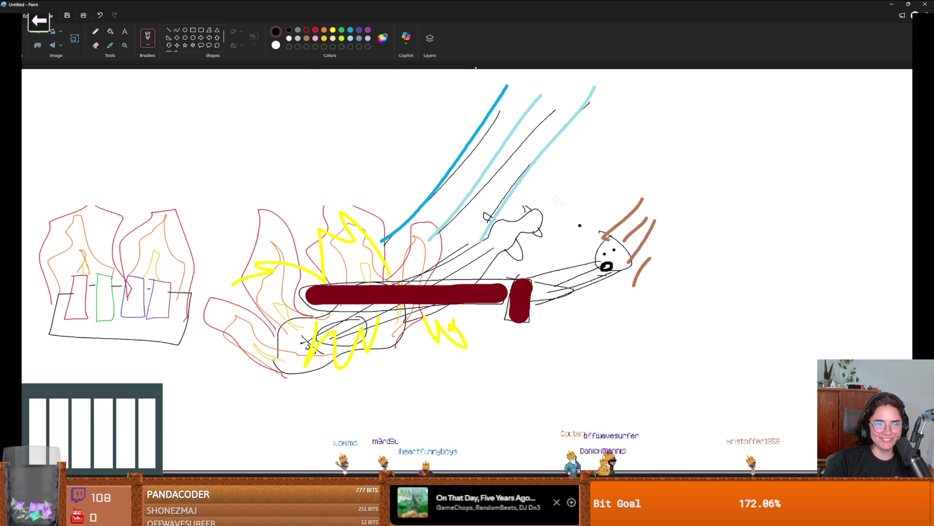
- Draw a looping wing, two legs and a curling tail on the creature
mouse_move(624, 250)
left_mouse_down()
mouse_move(793, 197)
mouse_move(610, 270)
left_mouse_up()
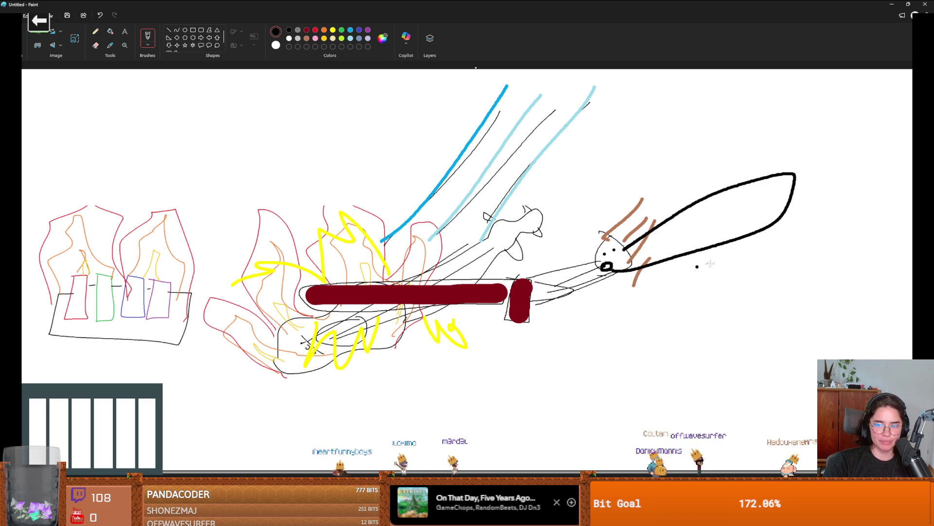
mouse_move(730, 241)
left_mouse_down()
mouse_move(711, 344)
mouse_move(741, 242)
mouse_move(760, 299)
mouse_move(768, 380)
mouse_move(770, 220)
left_mouse_up()
mouse_move(783, 172)
left_mouse_down()
mouse_move(887, 200)
mouse_move(823, 297)
mouse_move(873, 146)
mouse_move(796, 181)
left_mouse_up()
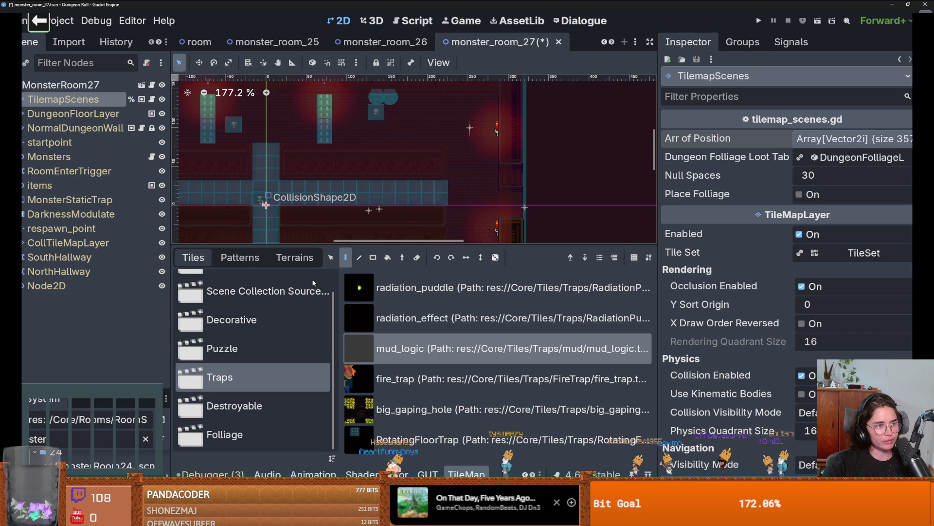
- Shrink the tile panel to enlarge the room canvas and save monster_room_27
left_click_drag(326, 247, 326, 374)
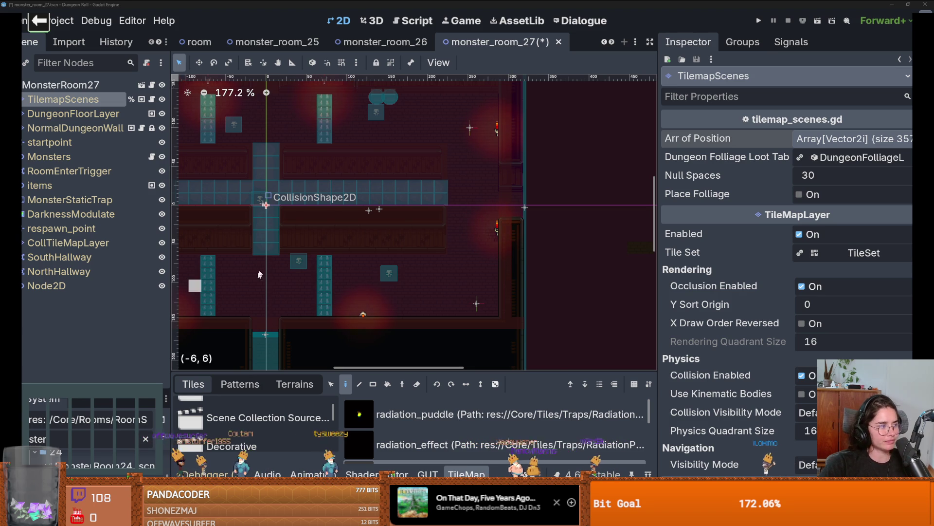
scroll(257, 278, "down", 2)
scroll(340, 279, "left", 5)
key("ctrl+s")
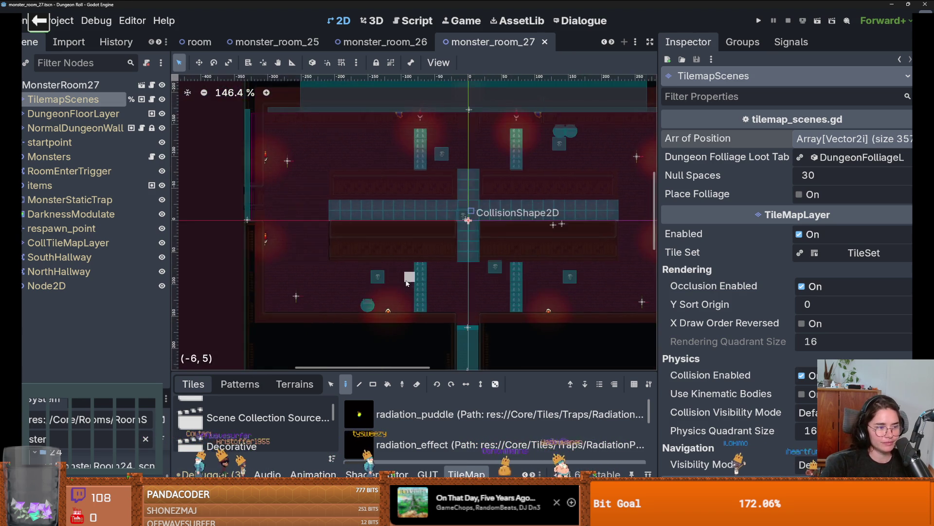
- Run the Dungeon Roll project to test the room
scroll(408, 283, "up", 4)
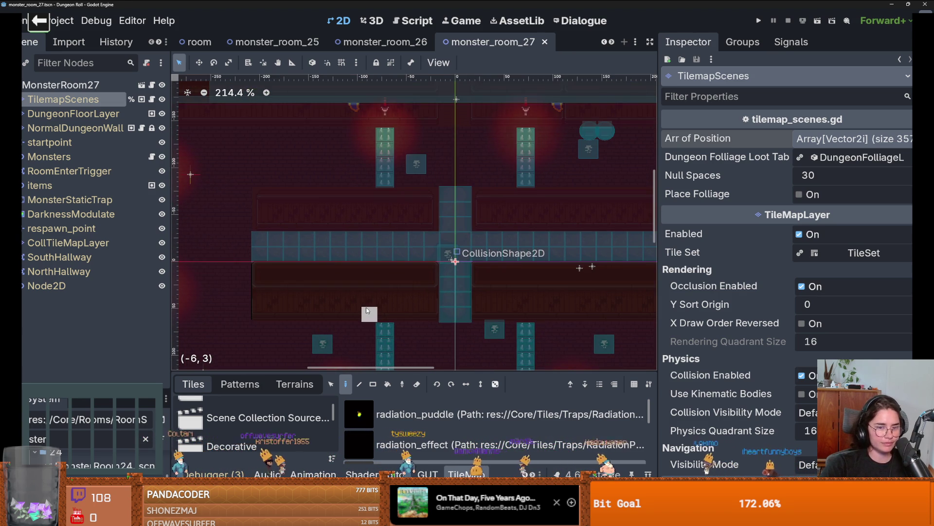
scroll(369, 309, "up", 1)
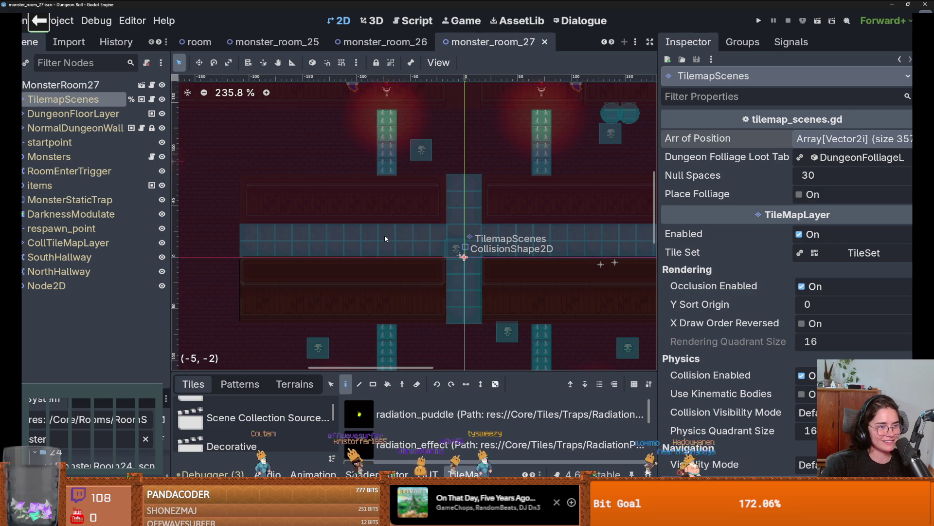
scroll(224, 276, "down", 4)
mouse_move(236, 270)
left_mouse_down()
mouse_move(252, 261)
mouse_move(354, 282)
left_mouse_up()
scroll(302, 271, "up", 1)
scroll(354, 283, "down", 1)
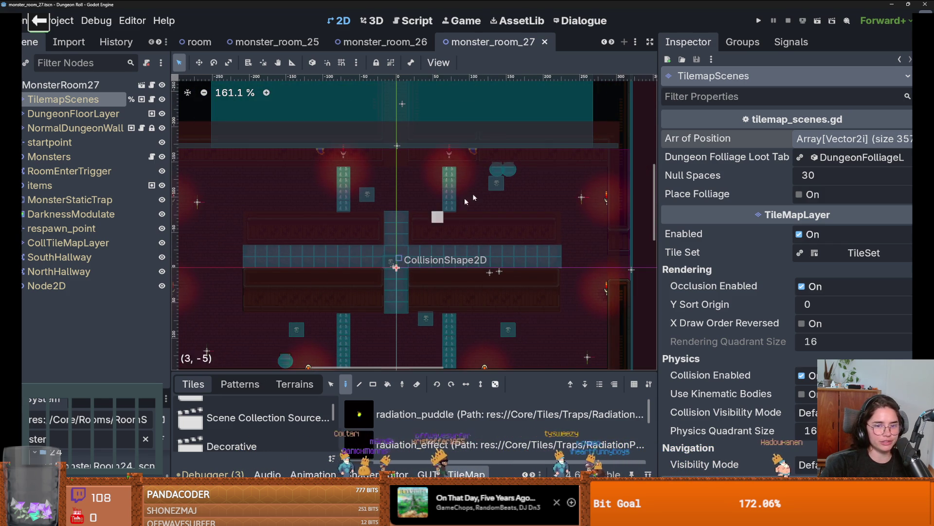
left_click(758, 21)
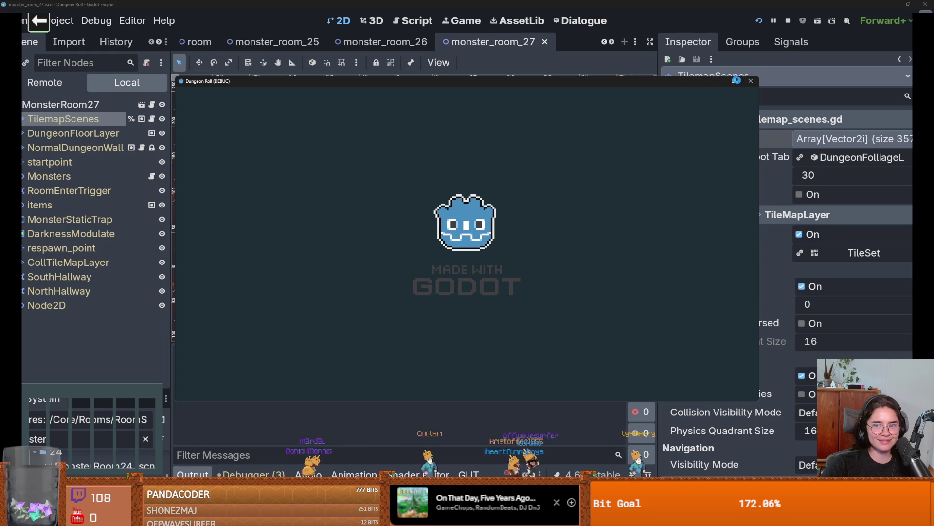
- Maximize the game, use the top door, enable debug rooms, and load Viginti Septem
left_click(734, 82)
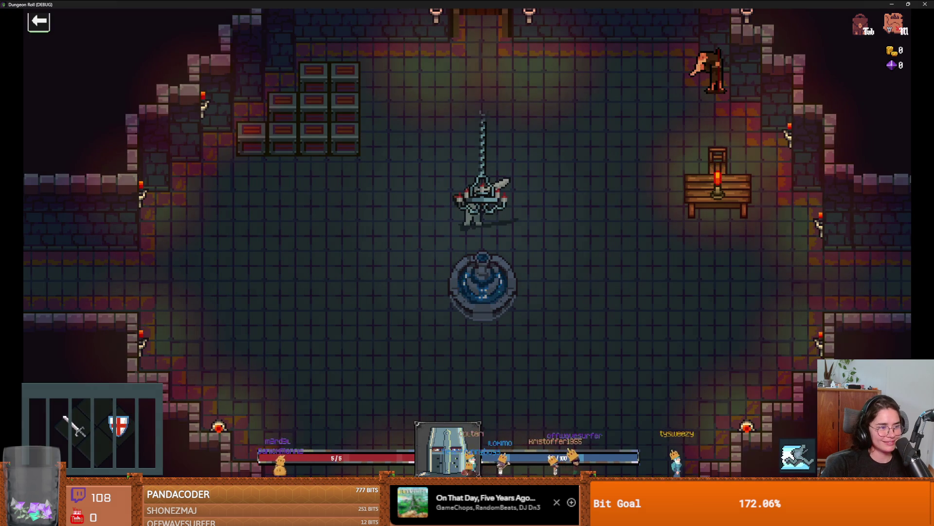
key("w")
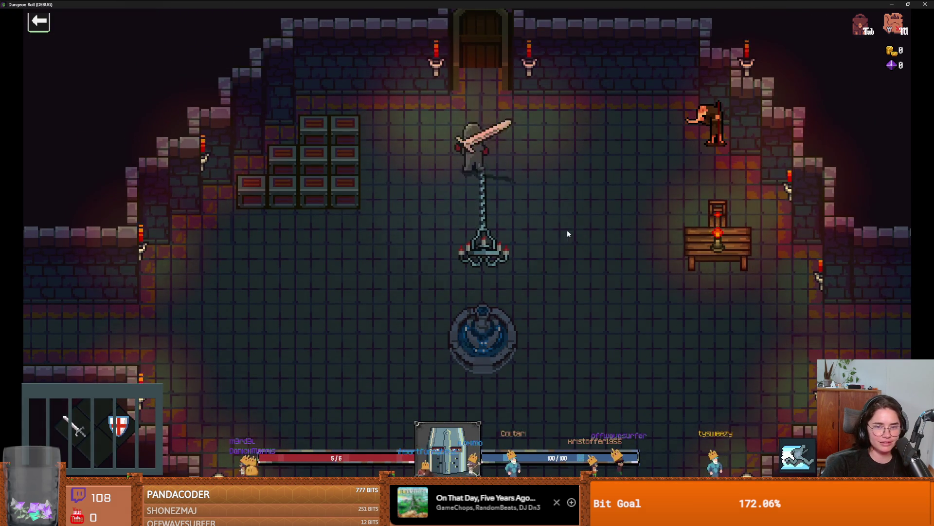
key("e")
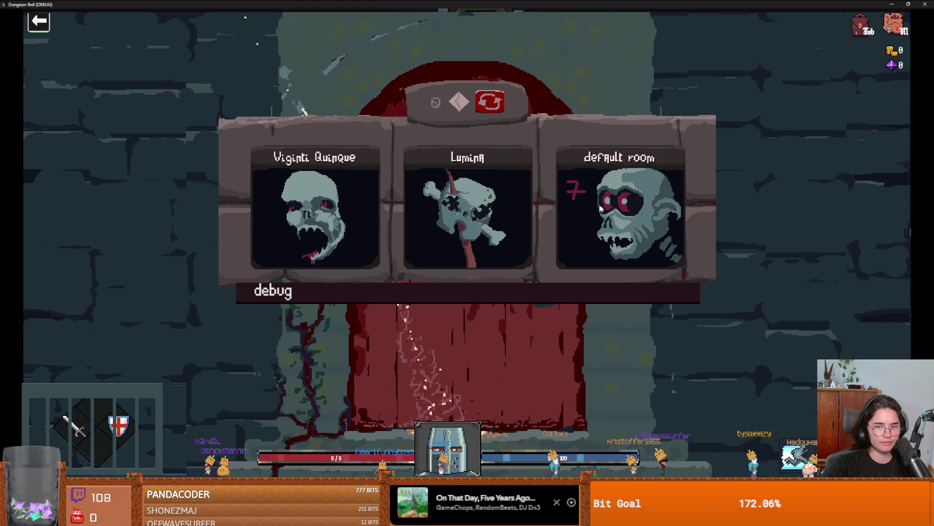
left_click(434, 294)
scroll(524, 392, "down", 3)
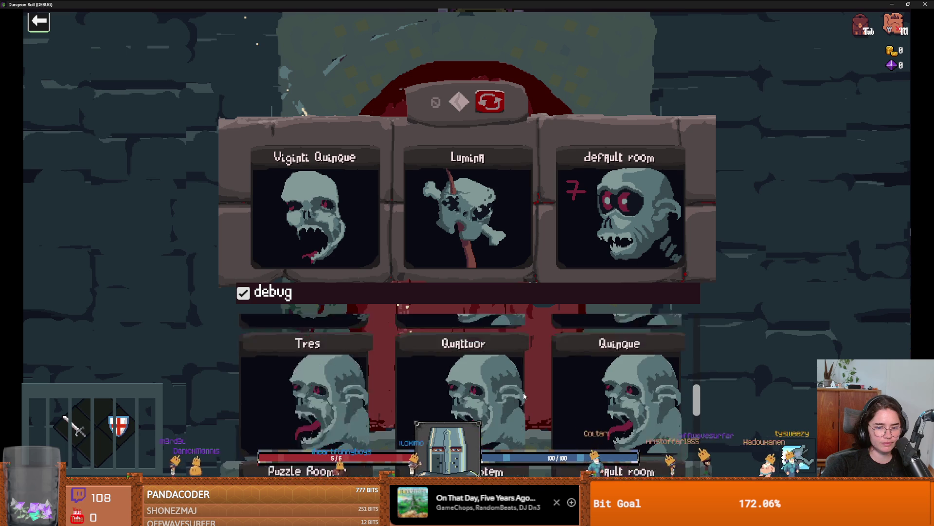
scroll(524, 392, "down", 2)
left_click(491, 398)
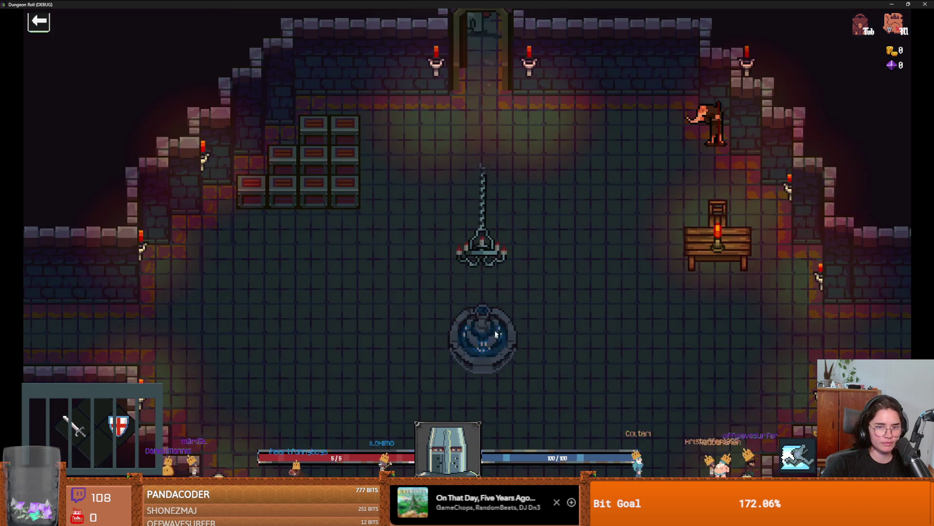
- Walk the knight into the room and right along the red corridor, pausing and resuming twice
key("w")
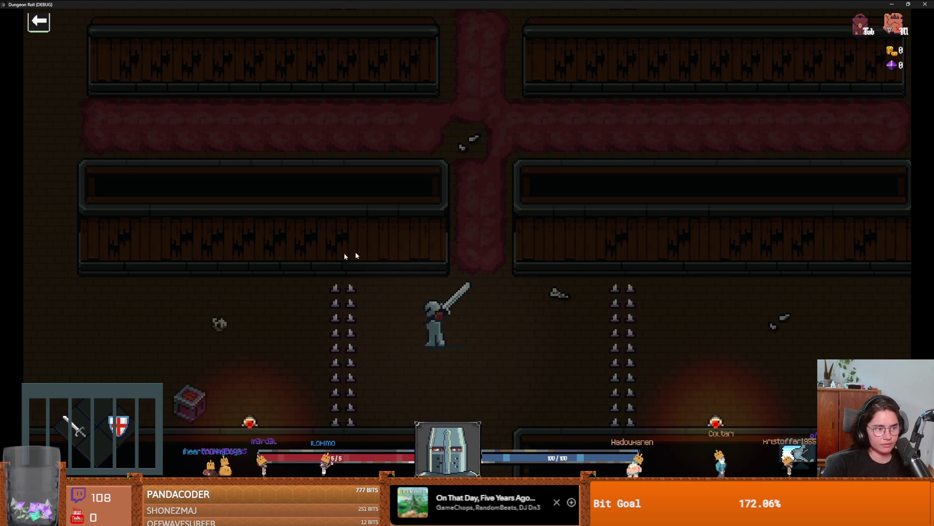
key("Escape")
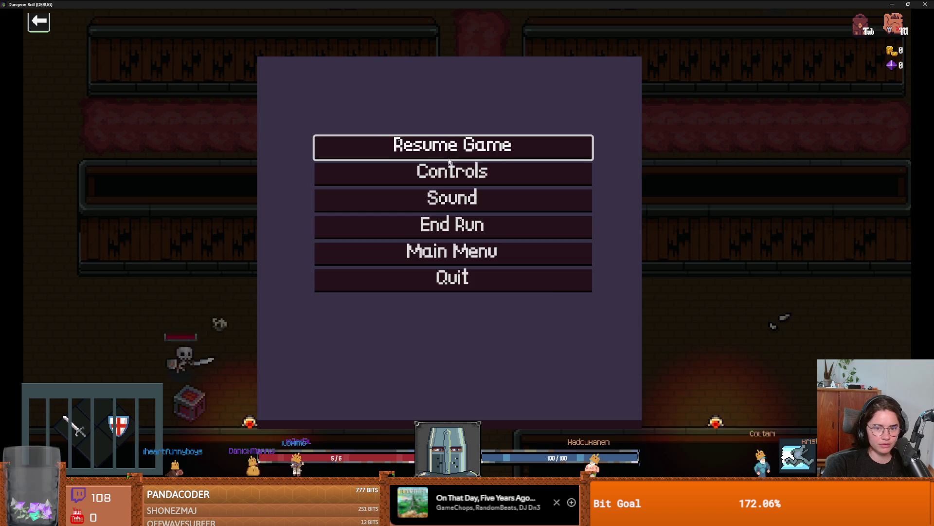
key("Escape")
key("a")
key("w")
key("d")
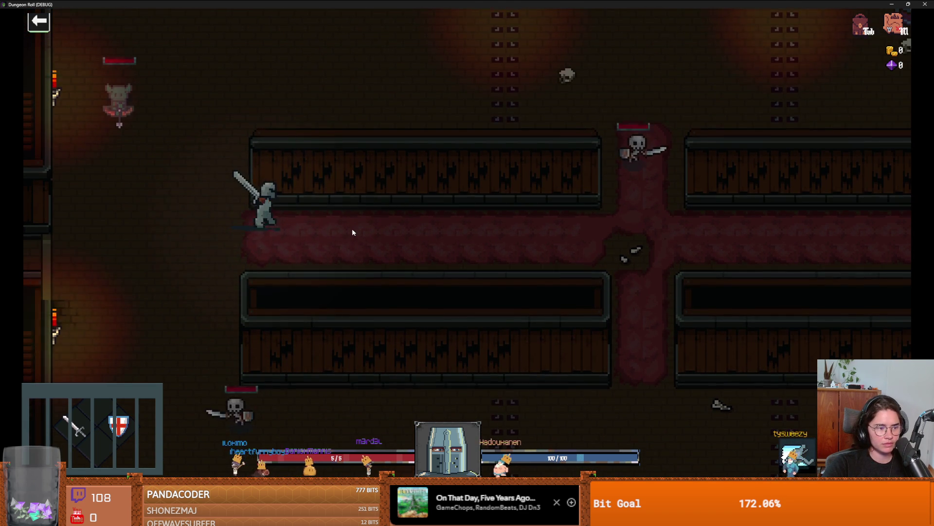
key("d")
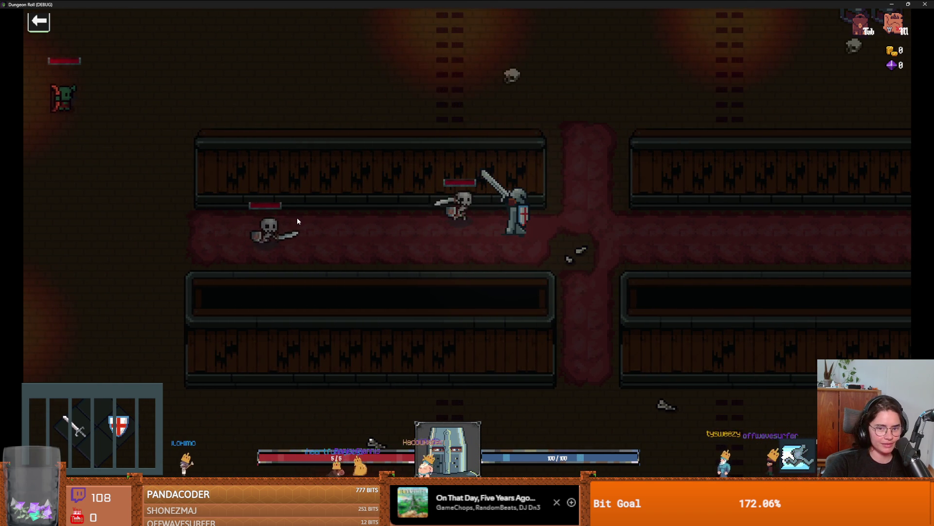
key("d")
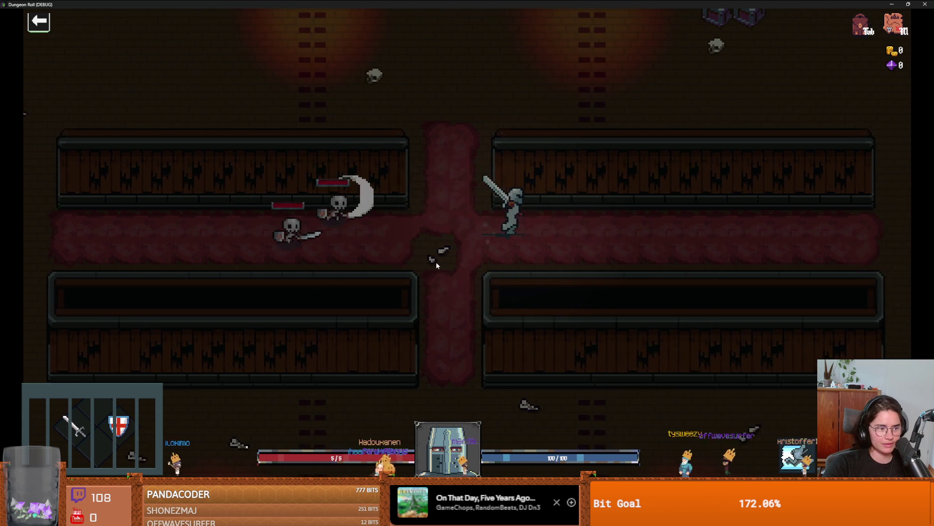
key("d")
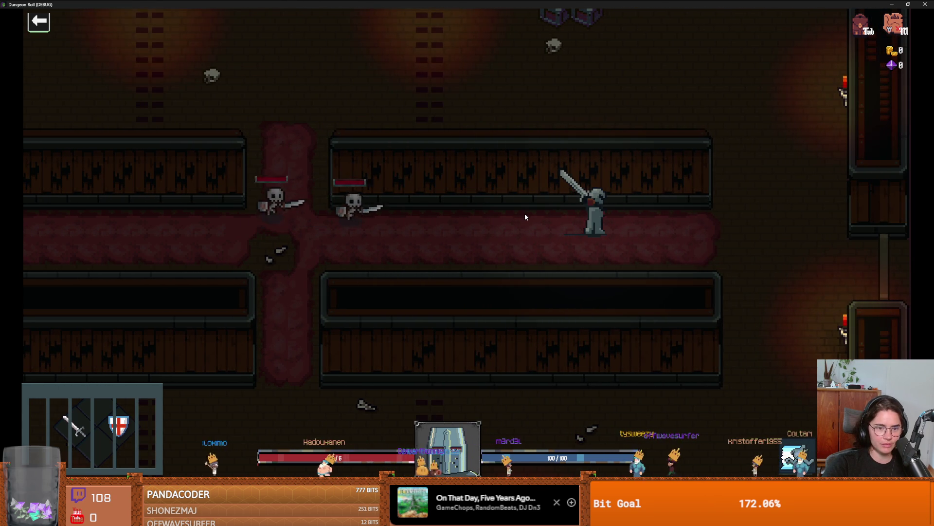
key("Escape")
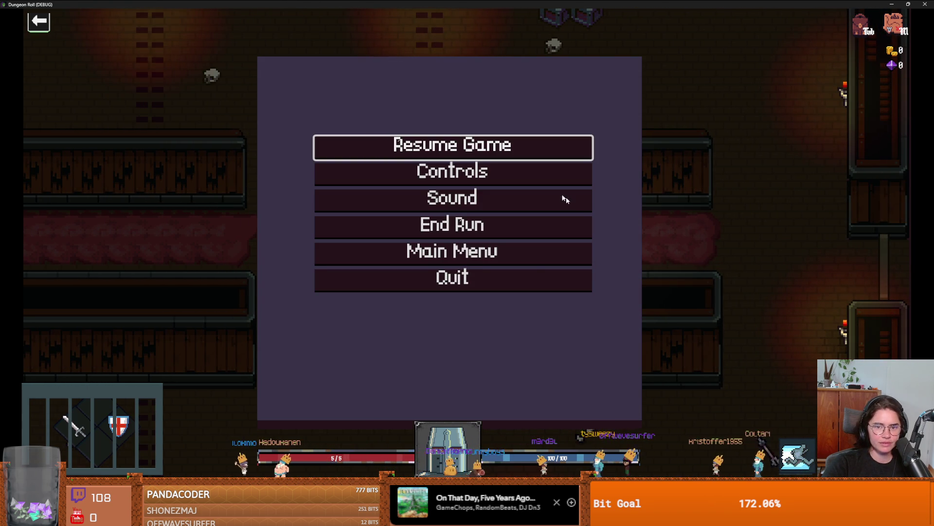
key("Escape")
- Enter the upper room, swing the sword, return to the corridor, then close the game window
key("d")
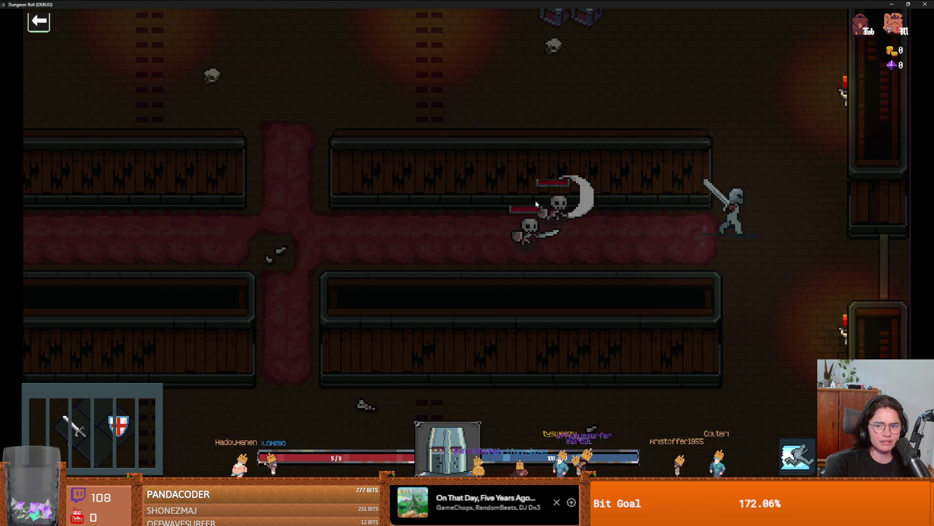
key("w")
key("a")
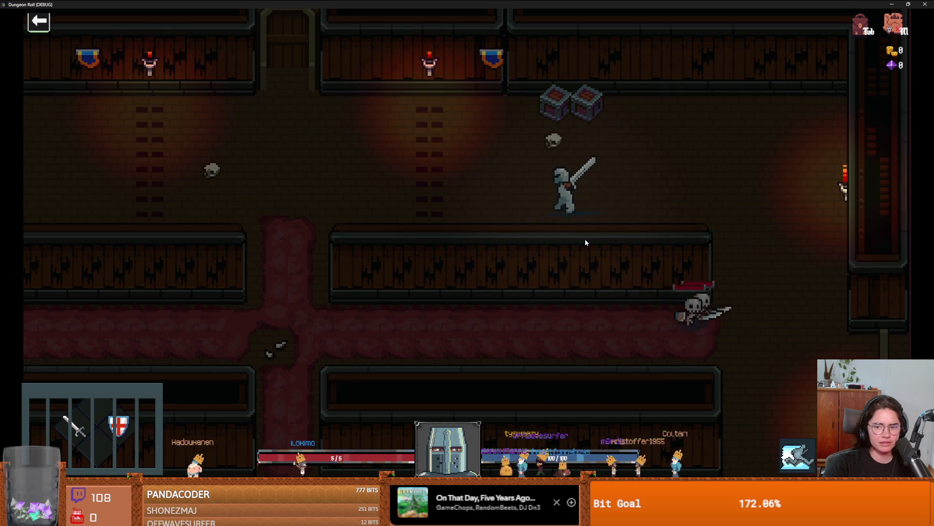
key("a")
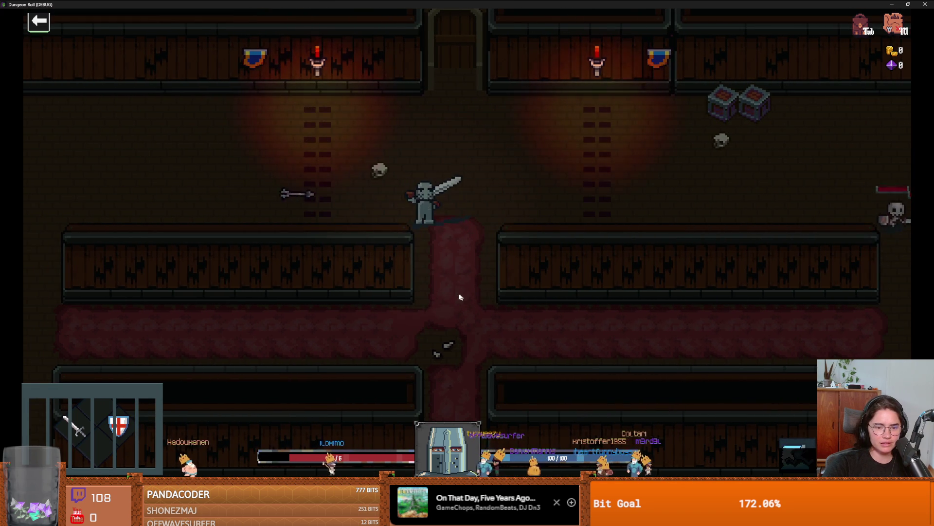
left_click(460, 297)
key("s")
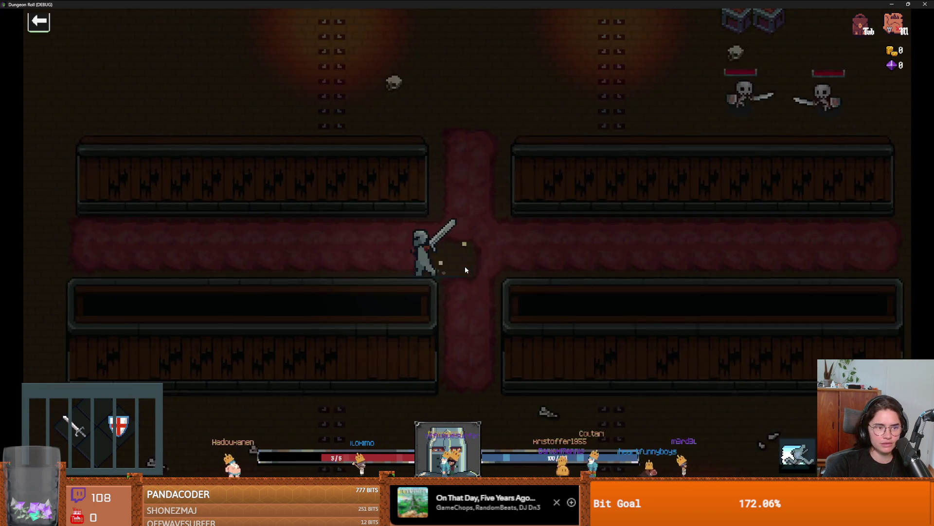
key("a")
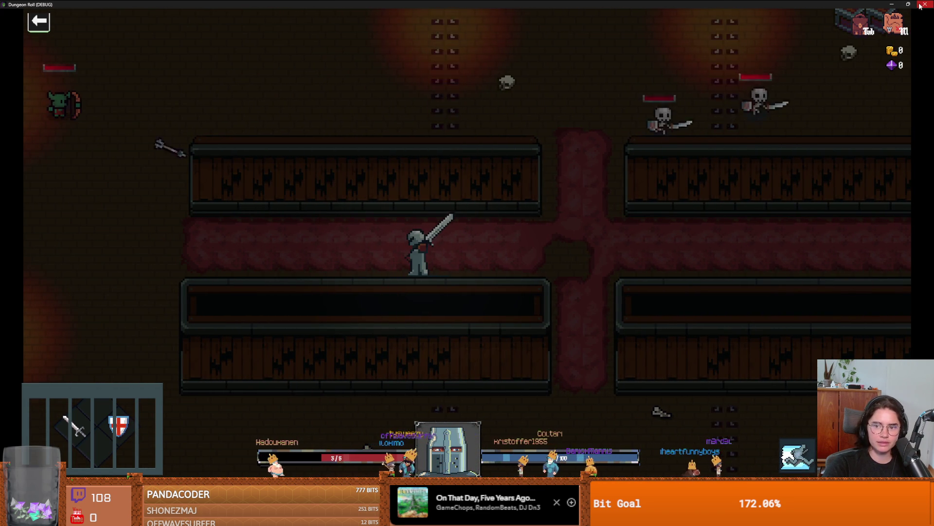
left_click(921, 5)
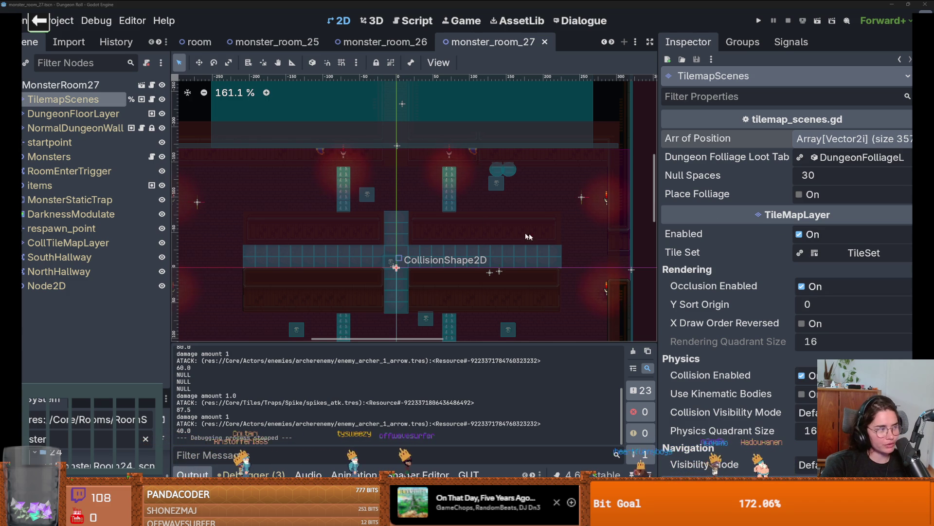
- Save the monster_room_27 scene while scrolling over its layout
scroll(436, 220, "down", 2)
key("ctrl+s")
scroll(366, 249, "up", 6)
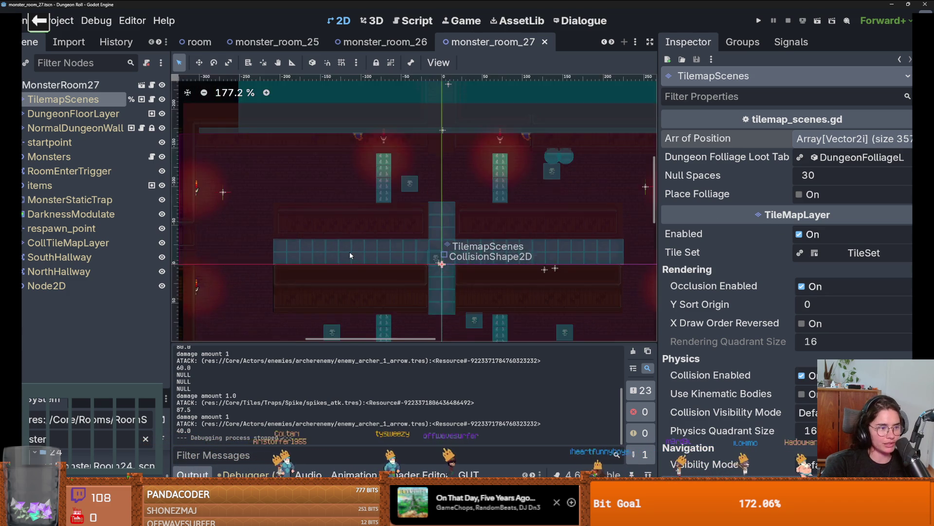
scroll(408, 258, "down", 1)
scroll(408, 258, "up", 1)
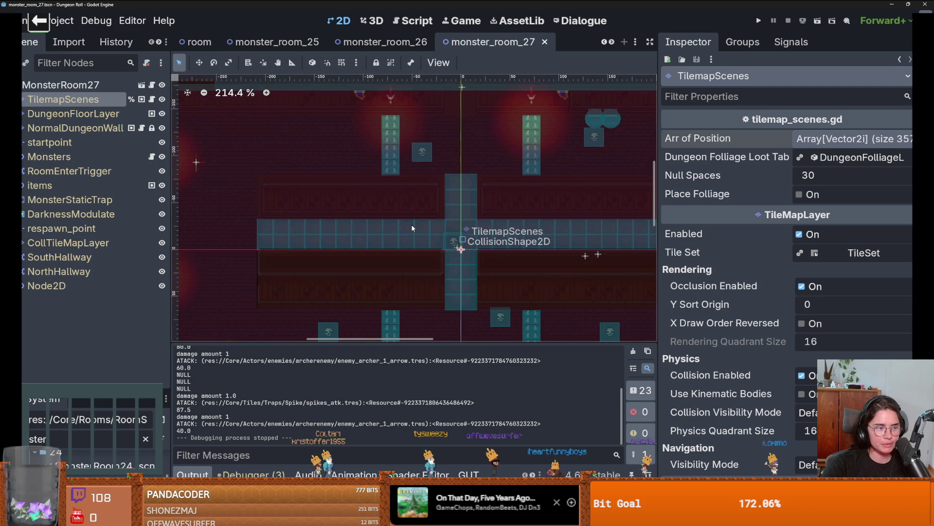
scroll(501, 260, "down", 1)
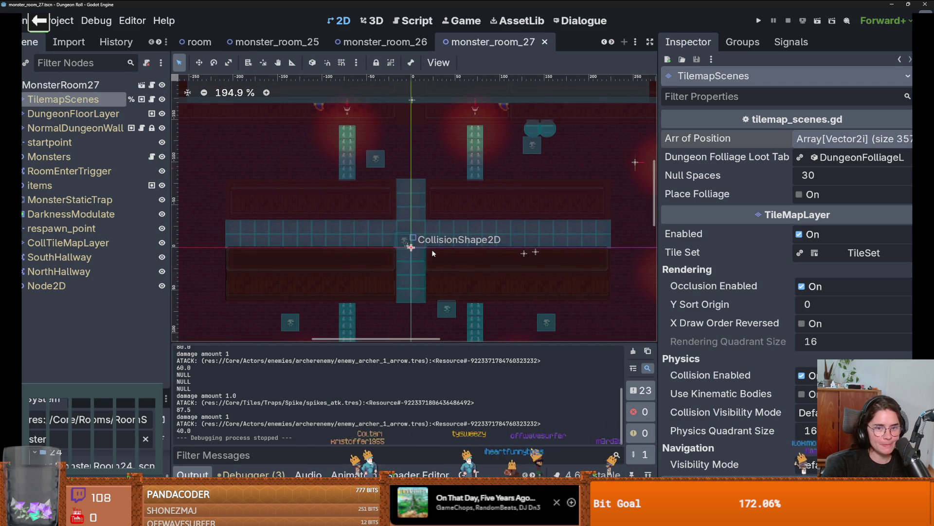
scroll(317, 220, "down", 2)
scroll(321, 214, "up", 3)
- Right-click in the canvas, then save monster_room_27 again and keep reviewing it
right_click(221, 178)
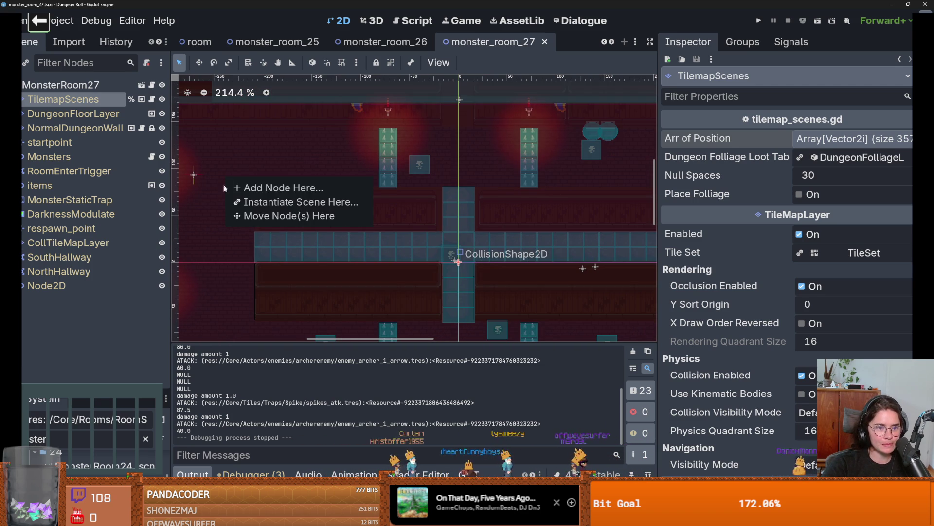
scroll(455, 189, "down", 4)
key("ctrl+s")
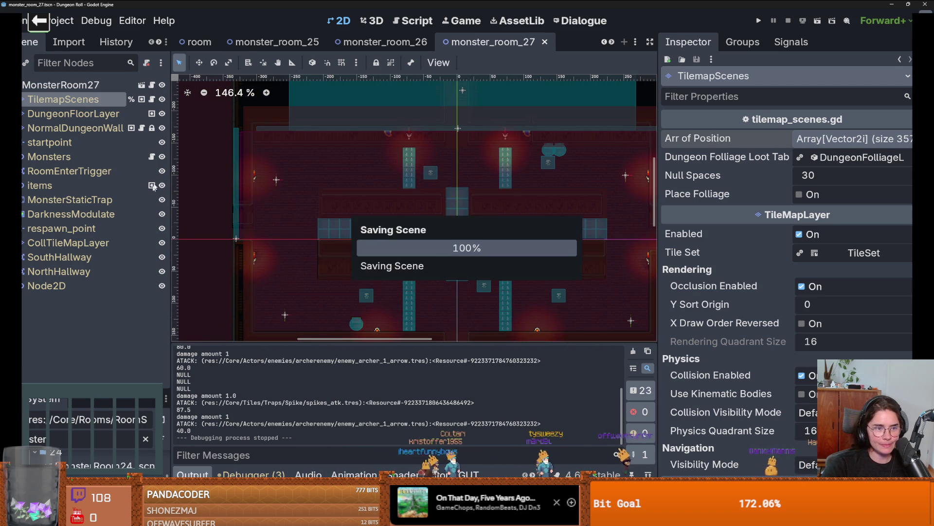
scroll(323, 253, "up", 3)
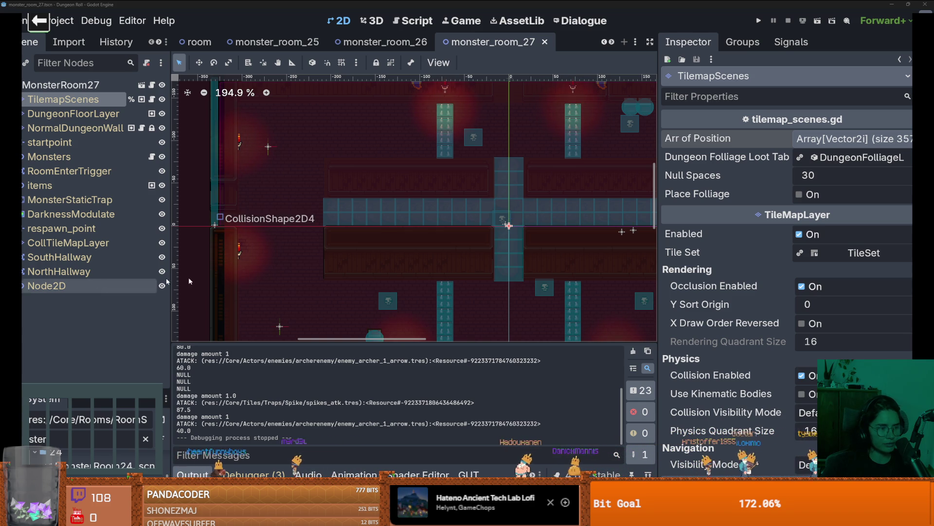
scroll(340, 219, "down", 1)
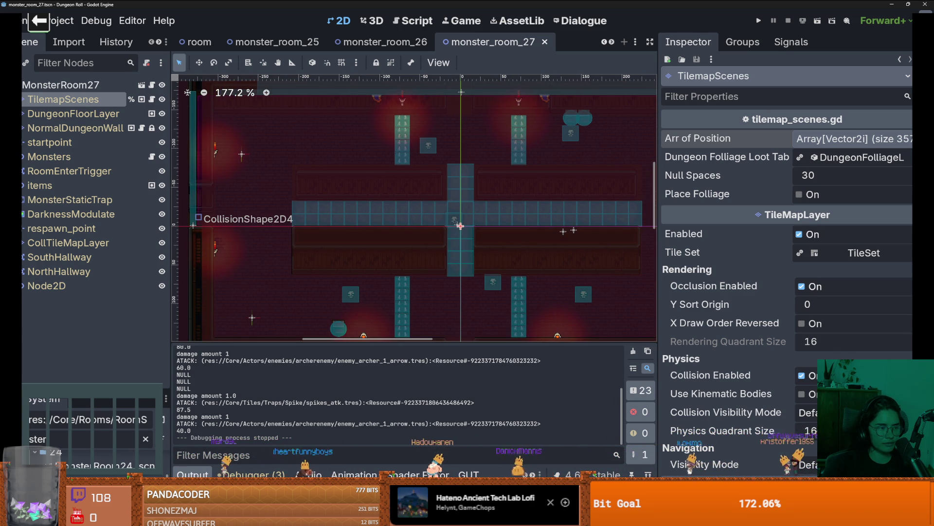
scroll(340, 229, "down", 1)
- Save the scene, select the NormalDungeonWall layer, and enlarge the tileset list
key("ctrl+s")
key("Down")
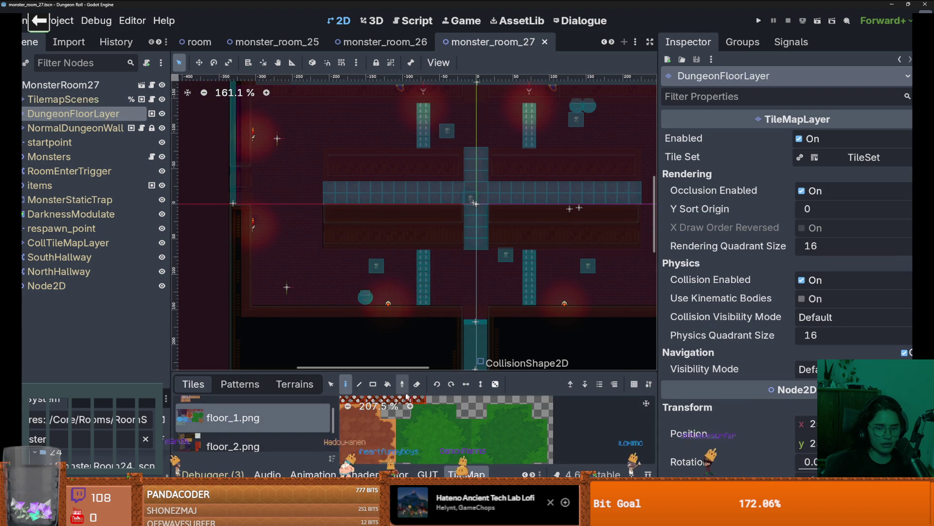
left_click(73, 128)
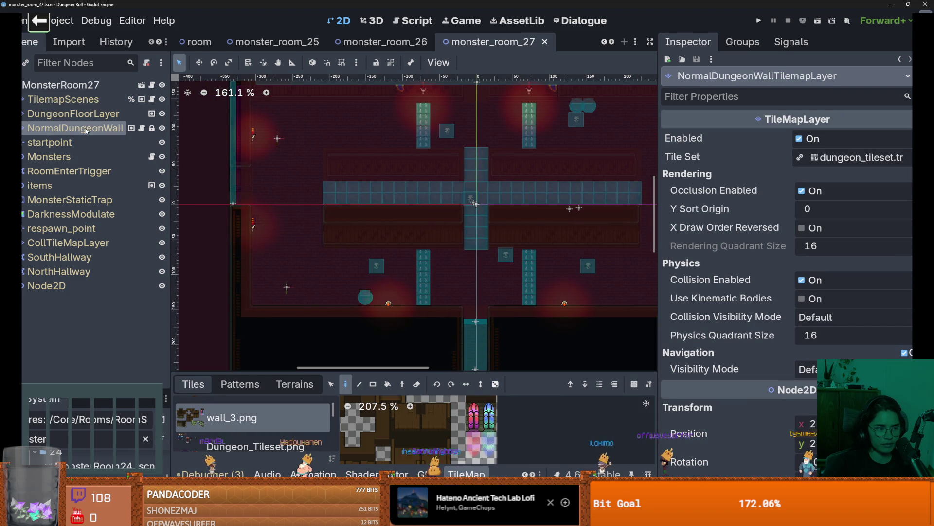
left_click_drag(369, 374, 419, 235)
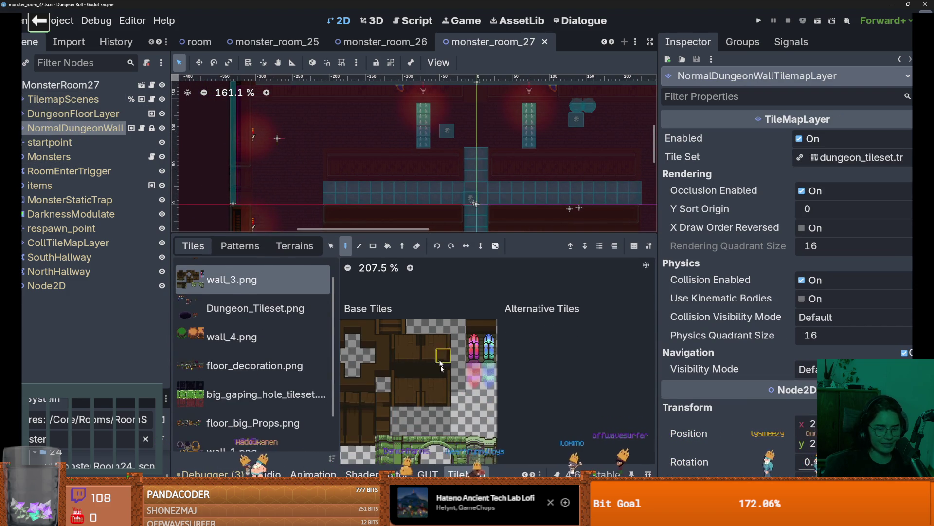
scroll(253, 356, "down", 2)
- Browse wall_1, floor_big_Props, floor_decoration and wall_3 tiles, then choose the wall_2 tileset
left_click(244, 405)
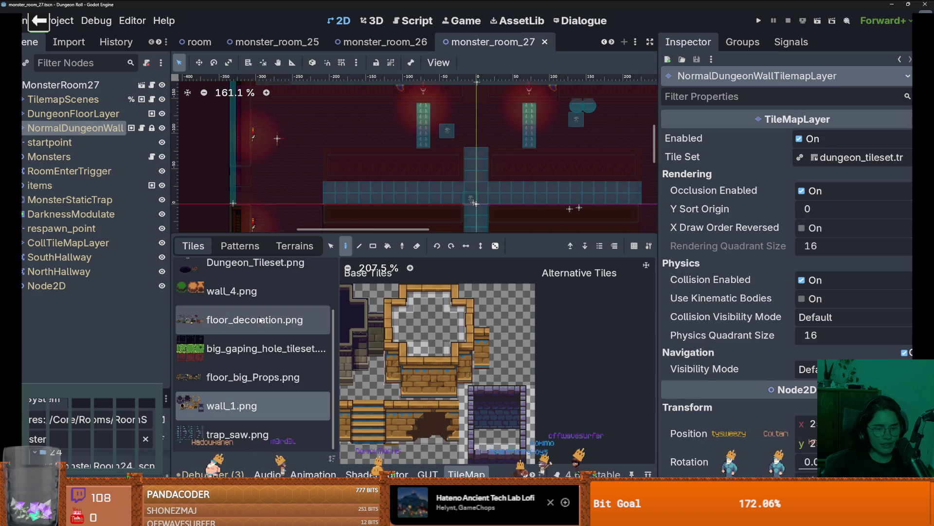
left_click(248, 376)
scroll(239, 311, "up", 1)
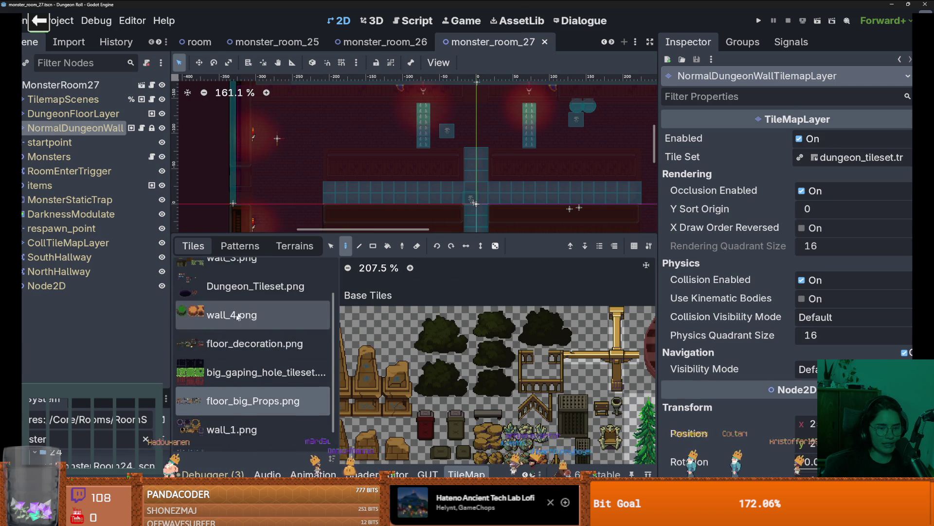
left_click(253, 334)
scroll(253, 334, "up", 2)
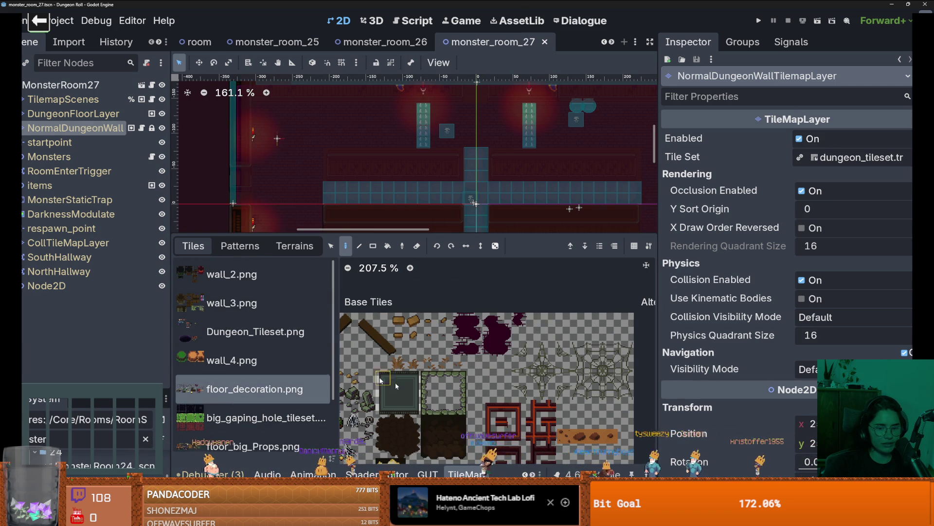
scroll(485, 413, "up", 2)
scroll(485, 416, "down", 4)
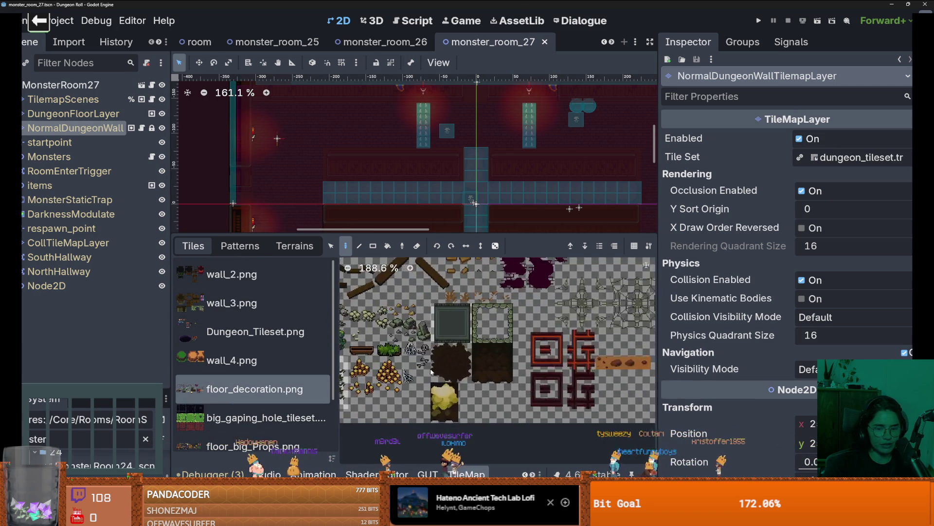
scroll(465, 379, "left", 2)
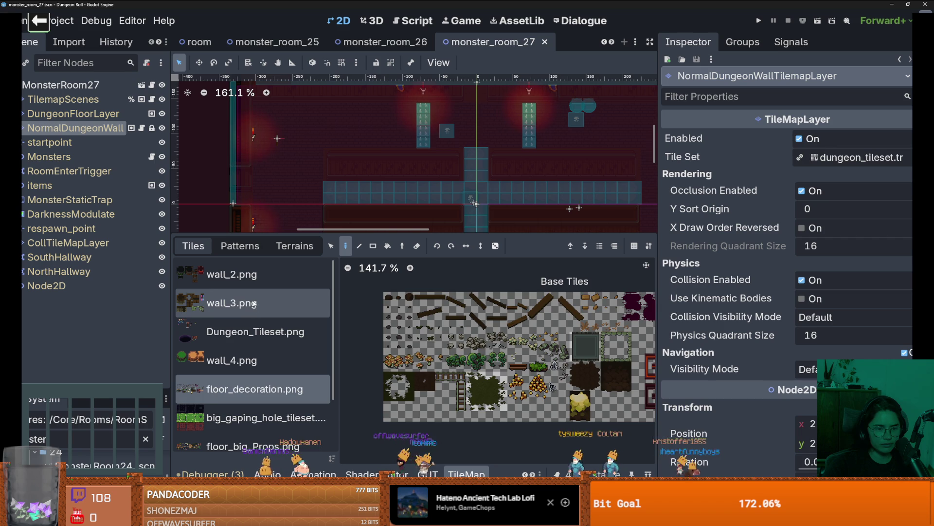
left_click(253, 304)
scroll(468, 353, "down", 1)
left_click(229, 274)
- Paint a vertical line of wall_2 tiles near the room's left side
scroll(545, 364, "up", 1)
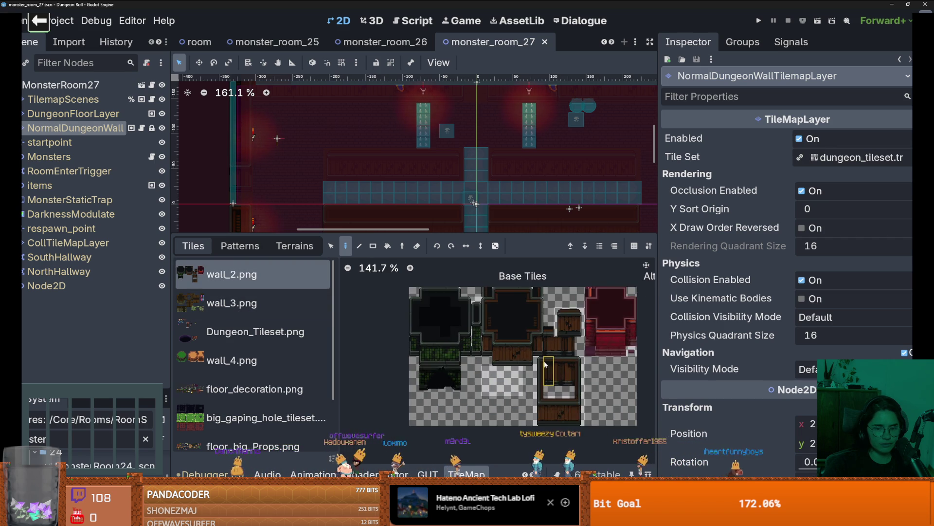
scroll(545, 364, "up", 1)
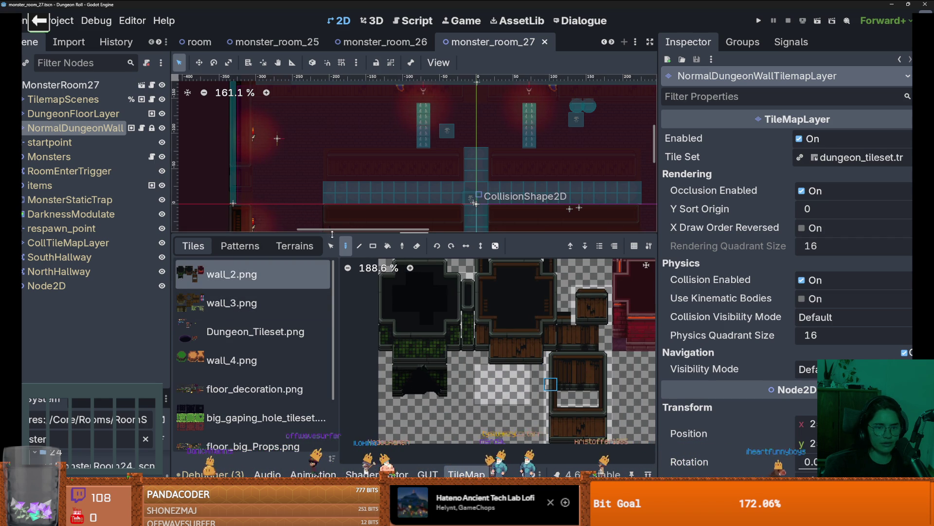
left_click_drag(334, 238, 334, 370)
scroll(290, 264, "up", 3)
left_click_drag(281, 197, 283, 288)
scroll(282, 287, "up", 8)
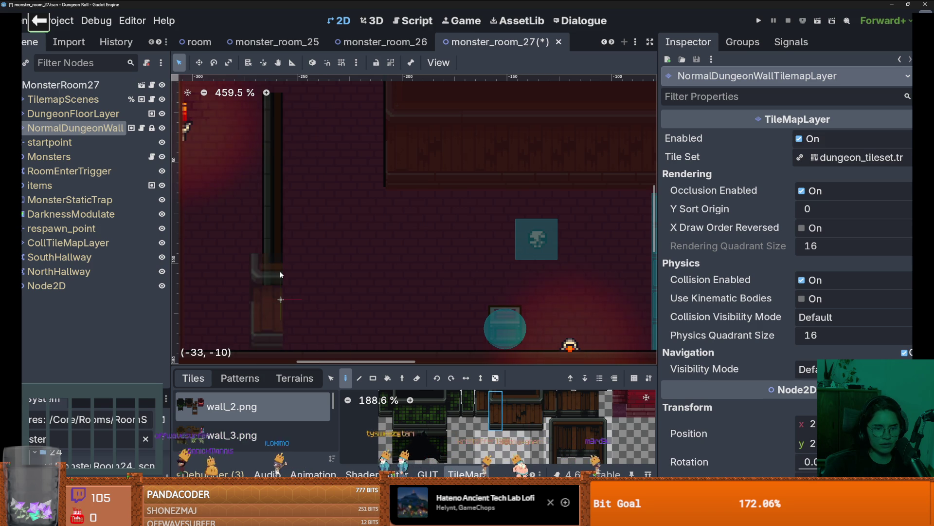
- Paint a door-style wall tile with a narrow wall tile on each side
scroll(591, 450, "down", 2)
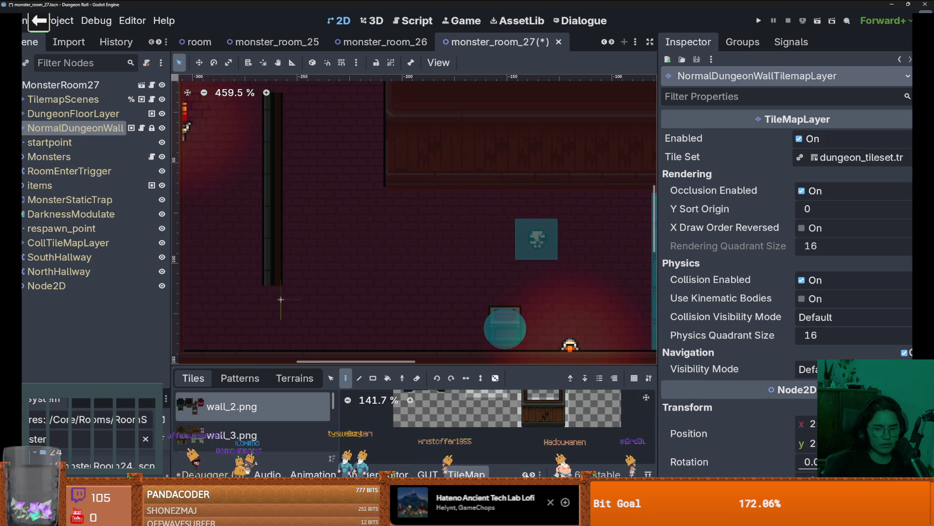
scroll(526, 413, "up", 1)
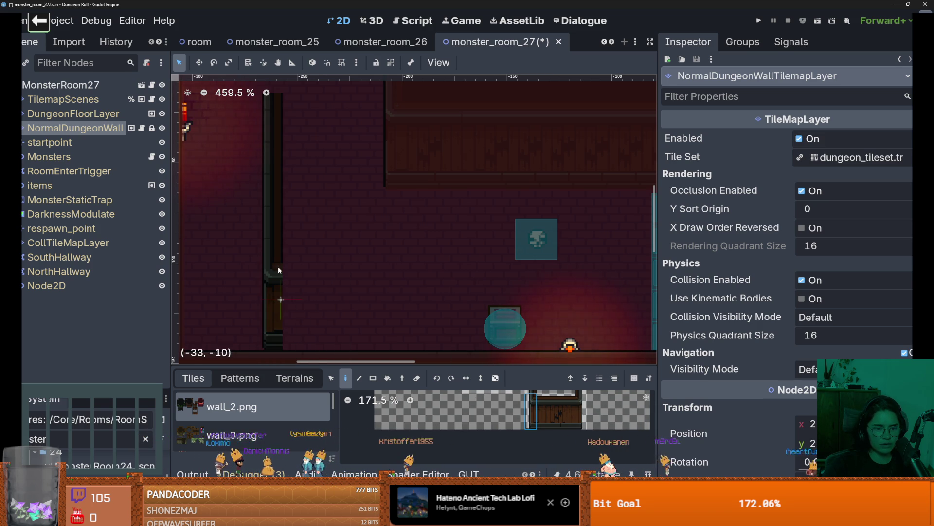
left_click(556, 408)
left_click(300, 311)
left_click(581, 409)
left_click(334, 270)
- Paint two narrow wall columns upward, extending the right one two tiles higher
scroll(577, 396, "down", 1)
left_click(572, 414)
left_click_drag(329, 253, 329, 193)
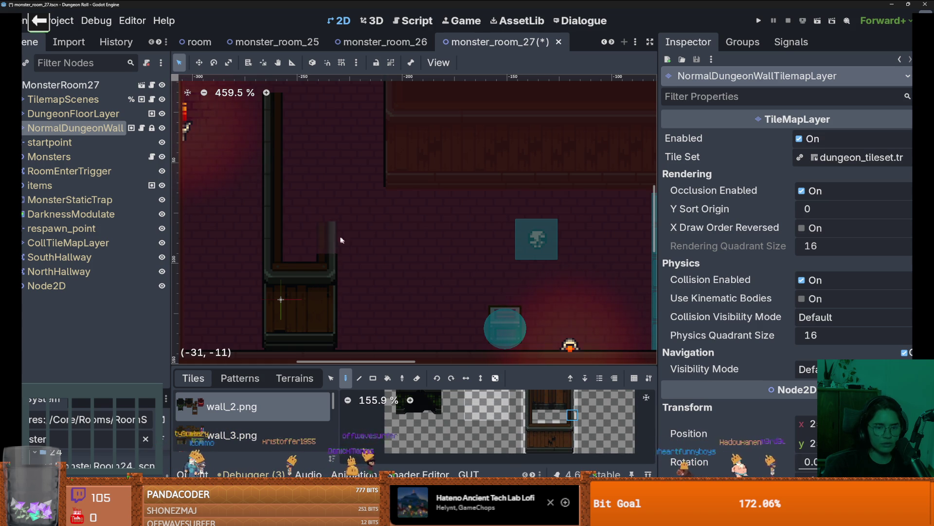
scroll(329, 186, "down", 1)
scroll(358, 250, "down", 1)
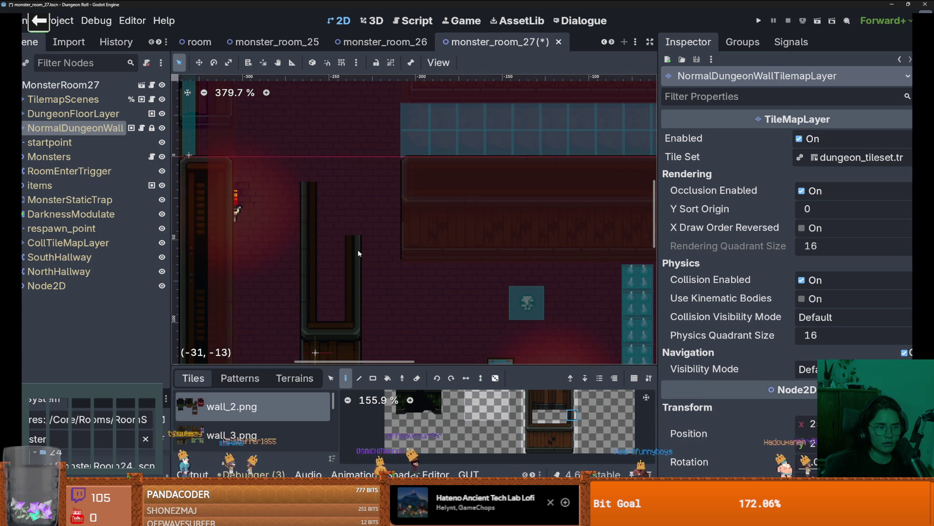
left_click_drag(352, 246, 352, 201)
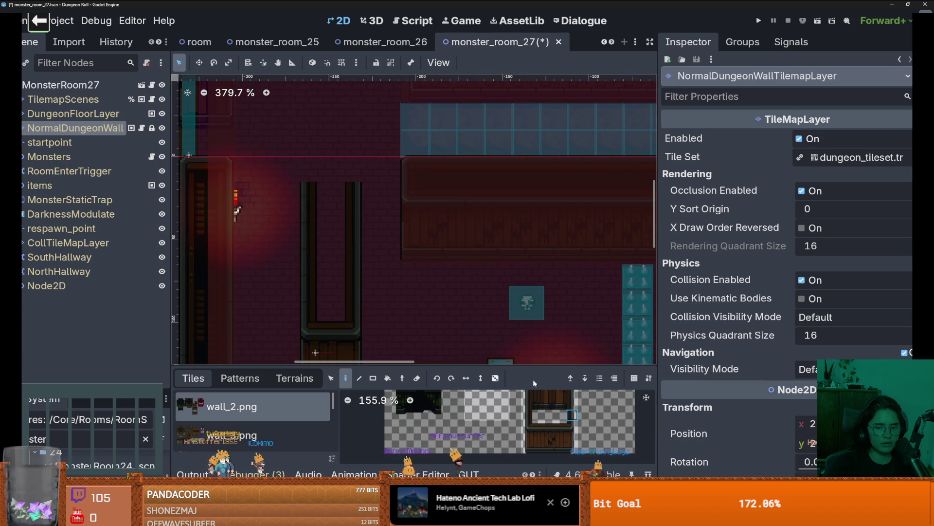
scroll(535, 408, "up", 3)
- Cap the pillar top with a corner wall tile and look over the result
left_click(534, 408)
left_click(301, 186)
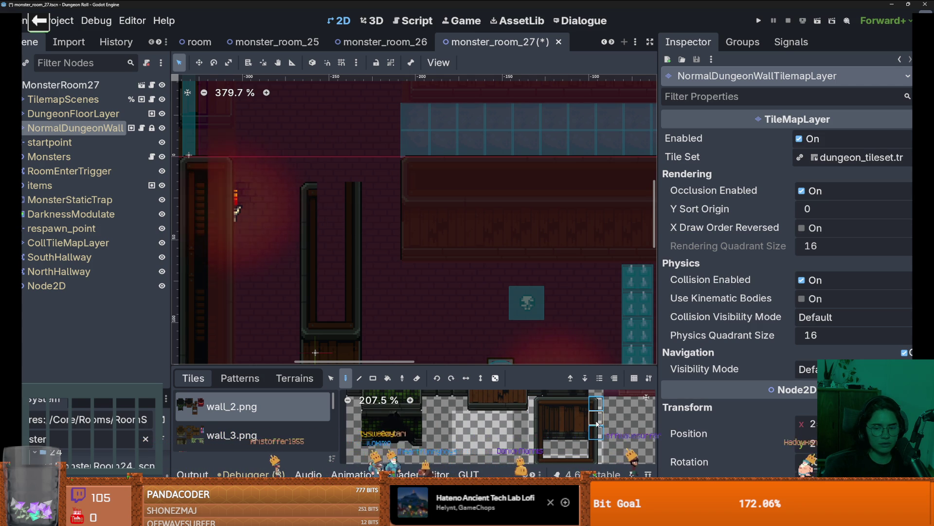
scroll(603, 431, "down", 10)
scroll(604, 432, "up", 6)
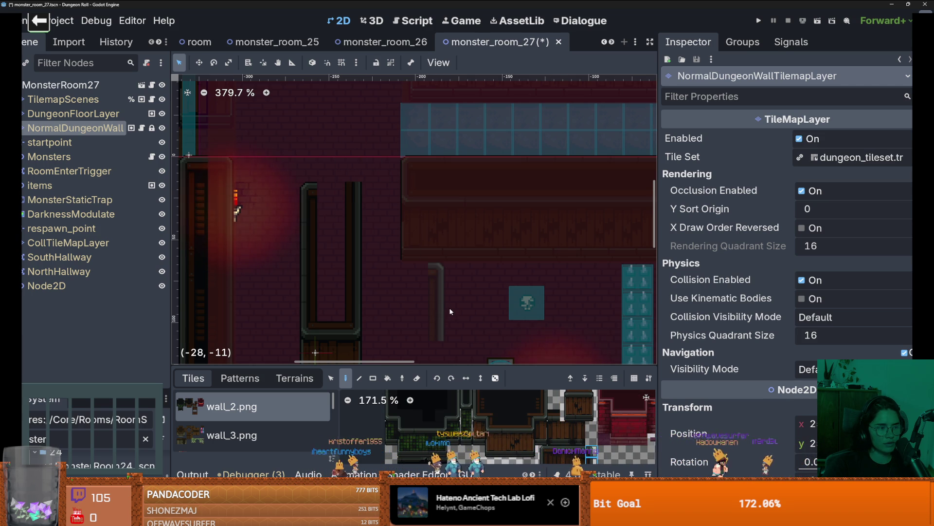
scroll(450, 311, "down", 3)
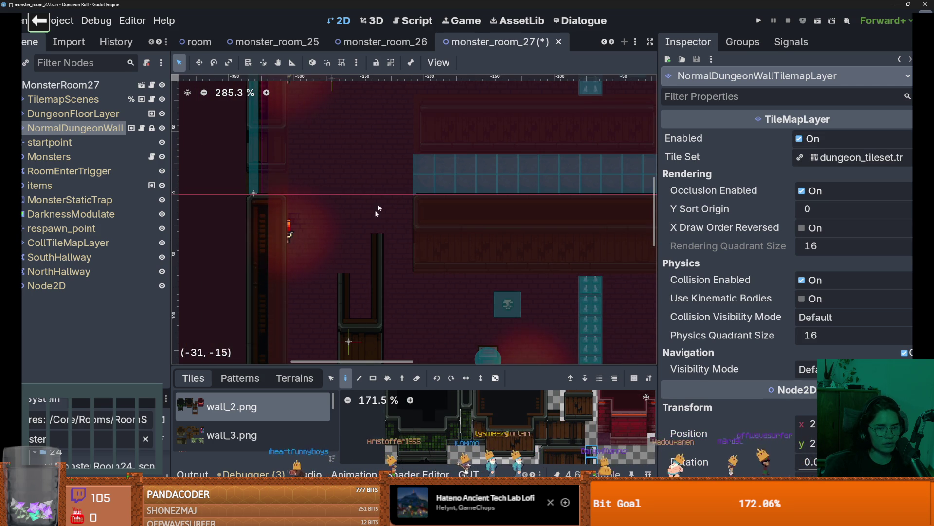
scroll(384, 258, "down", 2)
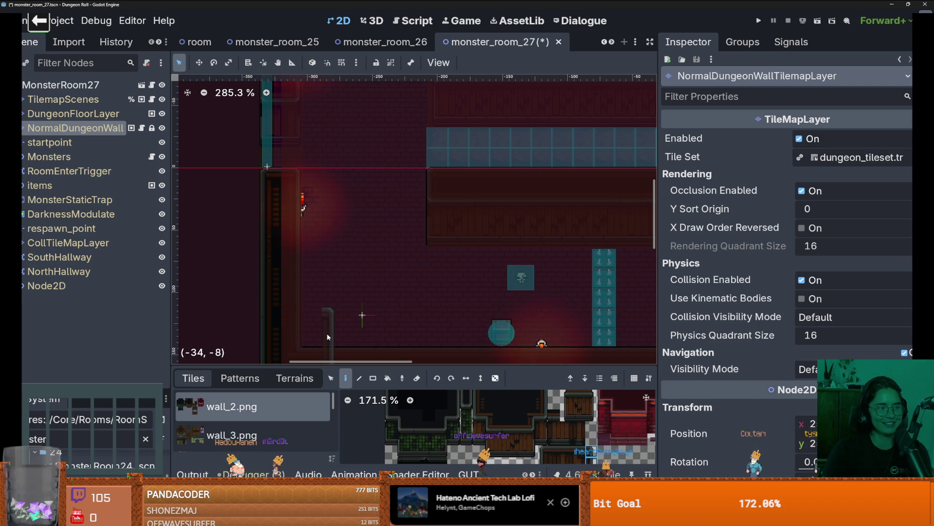
scroll(373, 207, "up", 1)
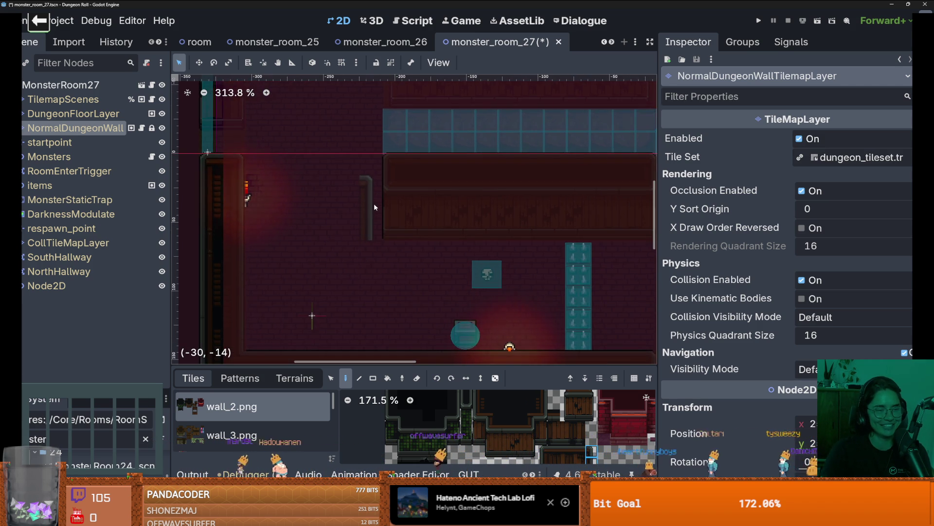
scroll(375, 205, "down", 3)
scroll(412, 219, "down", 2)
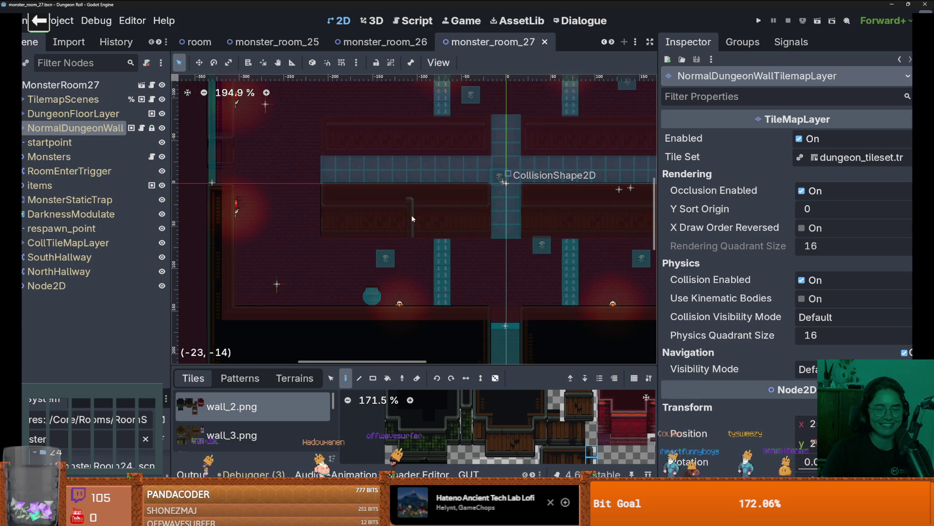
- Enlarge the docks, filter the FileSystem for 'root', and open root_room.tscn
left_click_drag(413, 367, 413, 243)
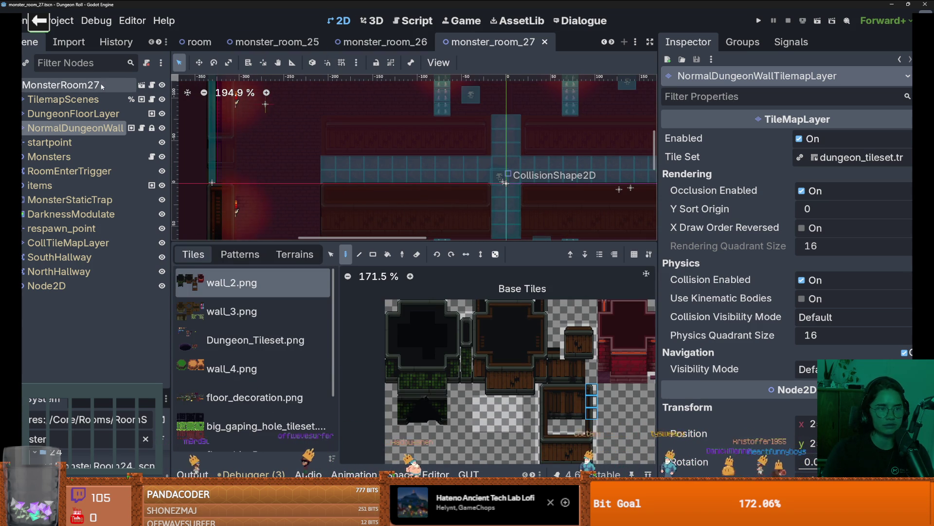
left_click_drag(95, 392, 95, 168)
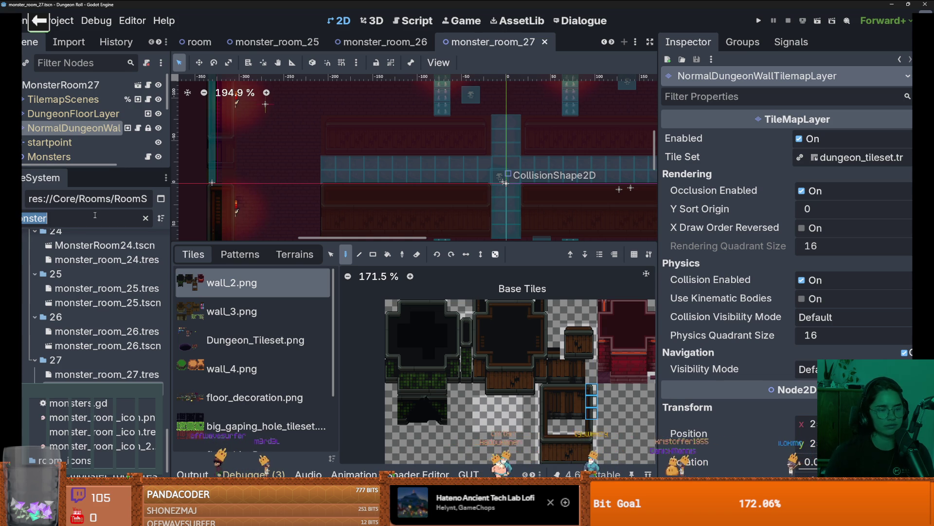
type("root")
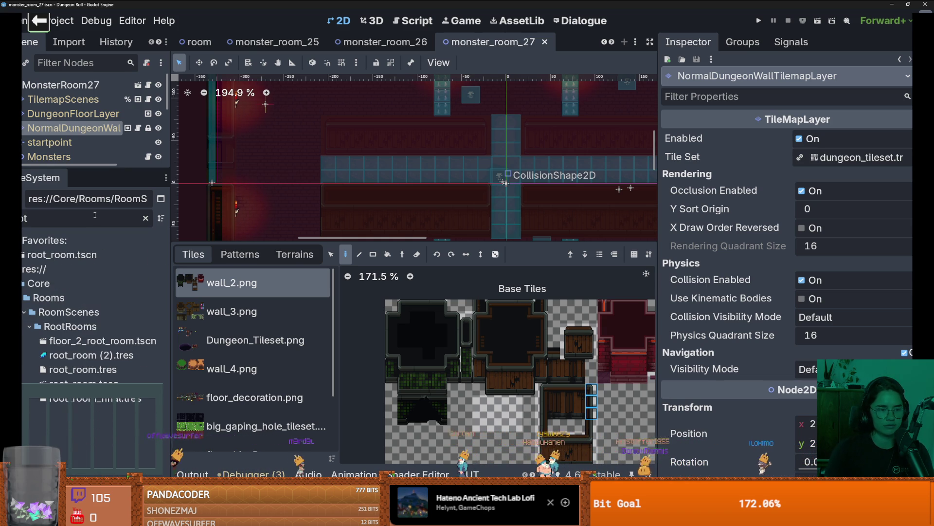
double_click(63, 254)
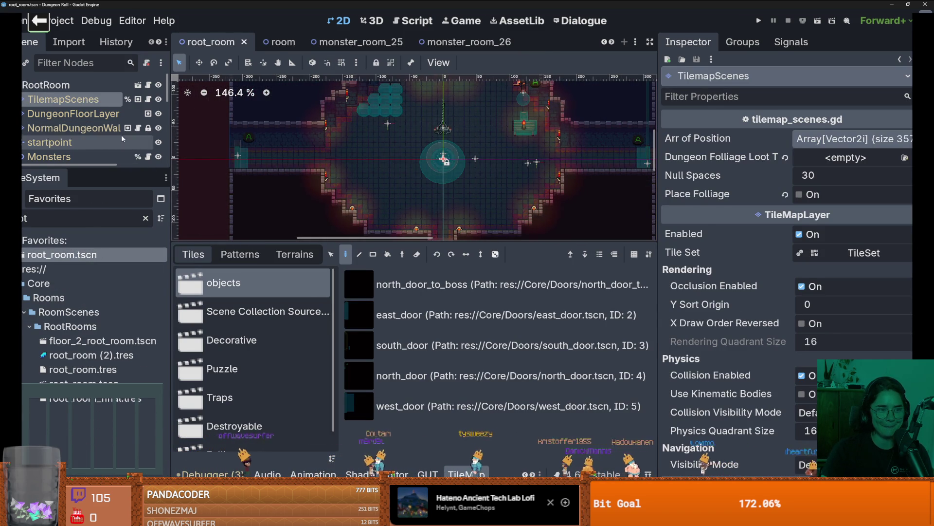
- On NormalDungeonWallTilemapLayer, pick the wall_1.png source and paint wall tiles into the room
left_click(73, 127)
scroll(272, 331, "down", 3)
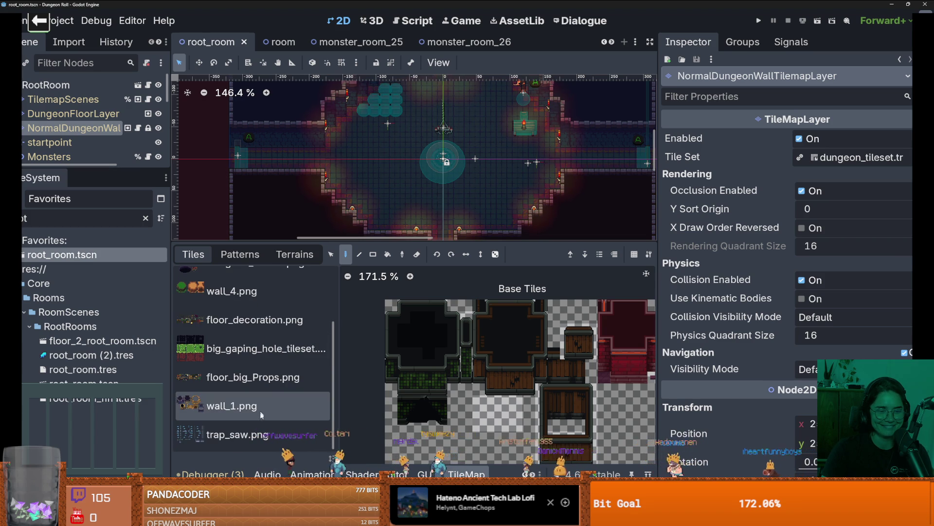
left_click(253, 406)
scroll(460, 389, "up", 3)
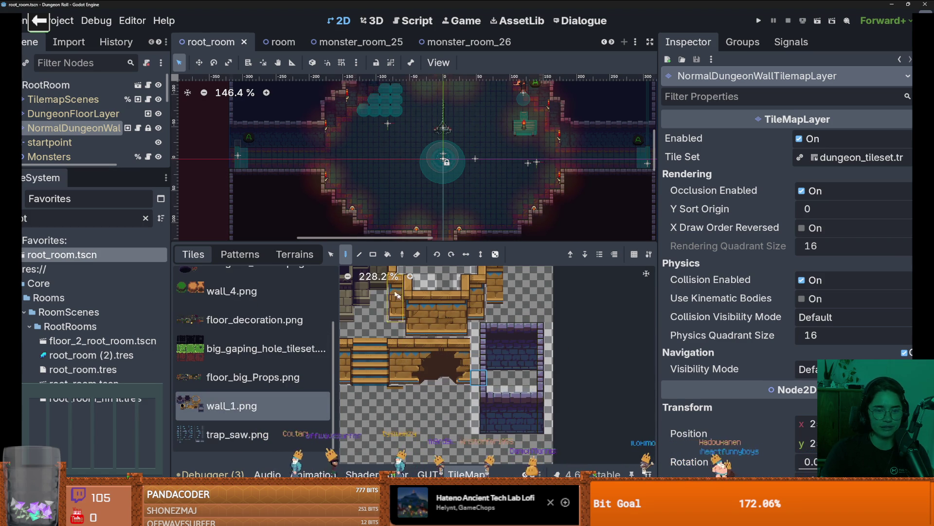
scroll(393, 163, "up", 2)
scroll(393, 163, "up", 2)
left_click_drag(392, 163, 392, 217)
scroll(391, 217, "down", 2)
- Try several wall_1 tiles and select a tall column of wall tiles
left_click(488, 395)
left_click(478, 407)
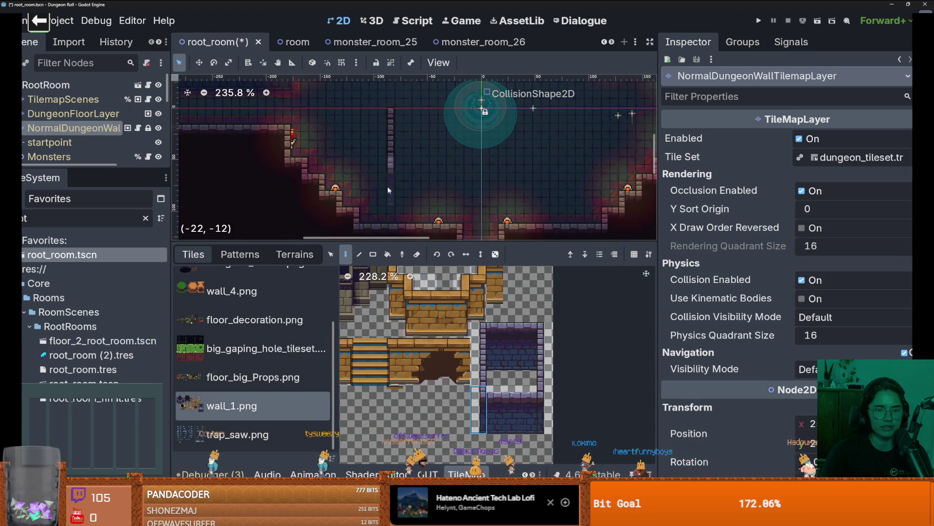
scroll(444, 208, "up", 1)
left_click(502, 395)
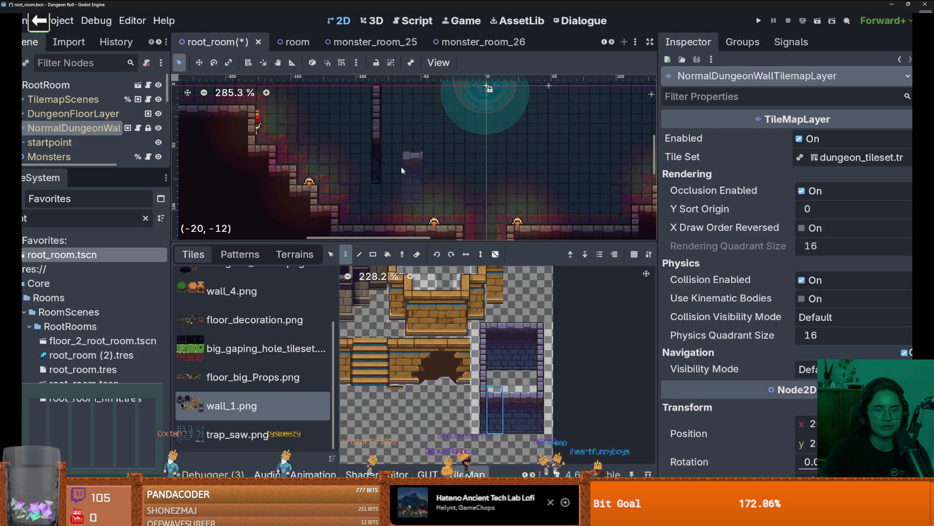
scroll(429, 204, "down", 1)
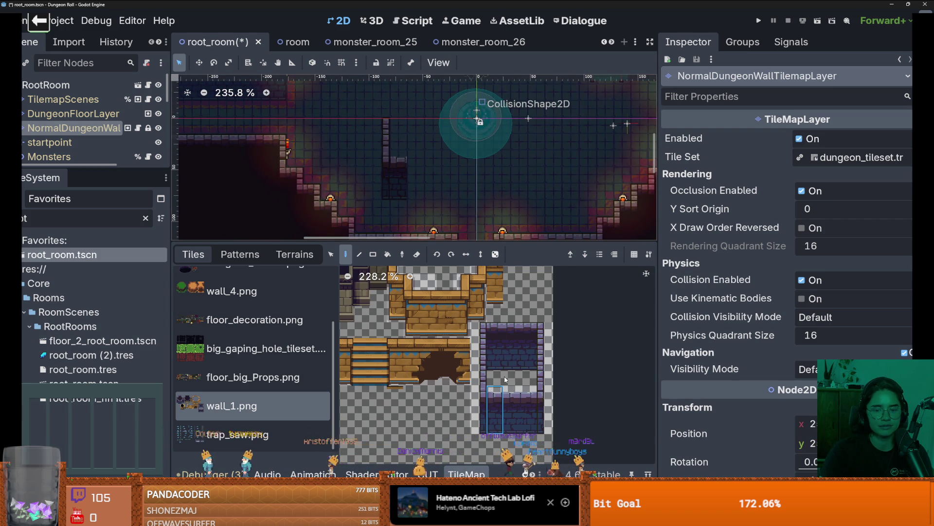
left_click(541, 399)
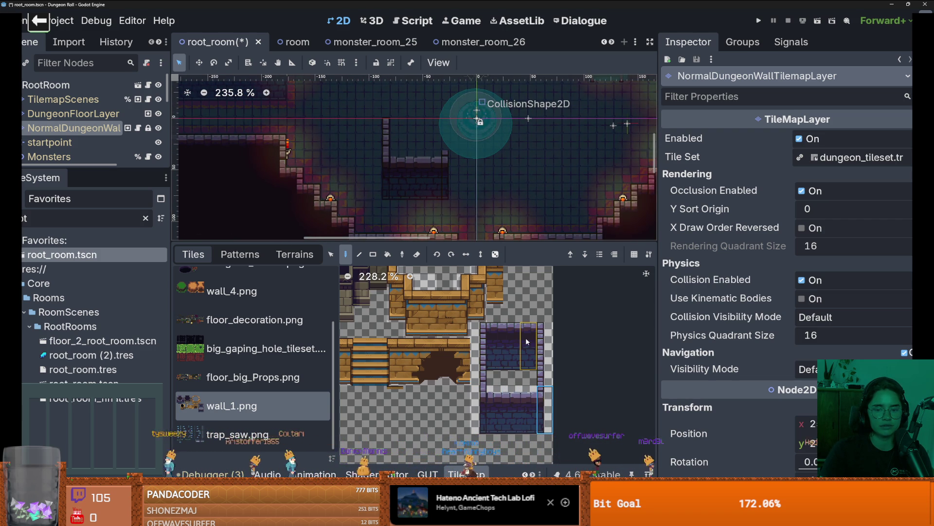
left_click(540, 362)
scroll(445, 128, "up", 1)
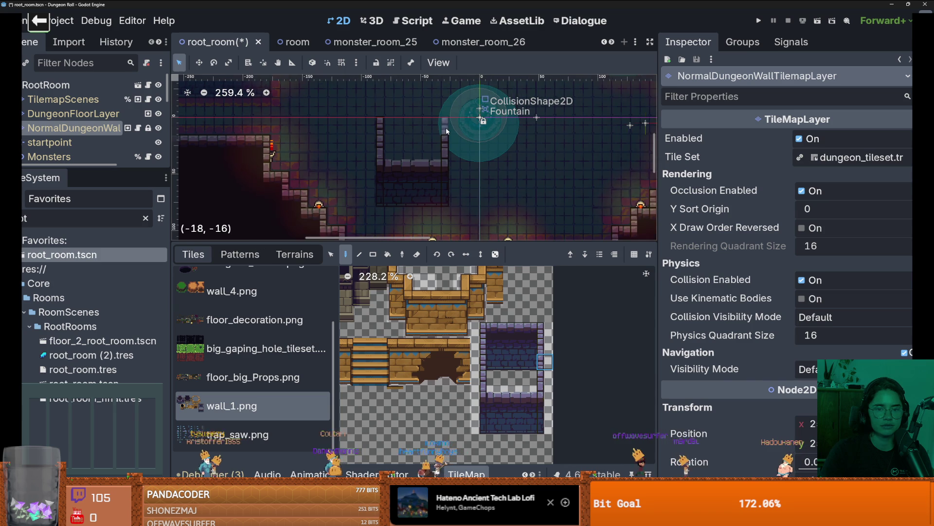
left_click(539, 376)
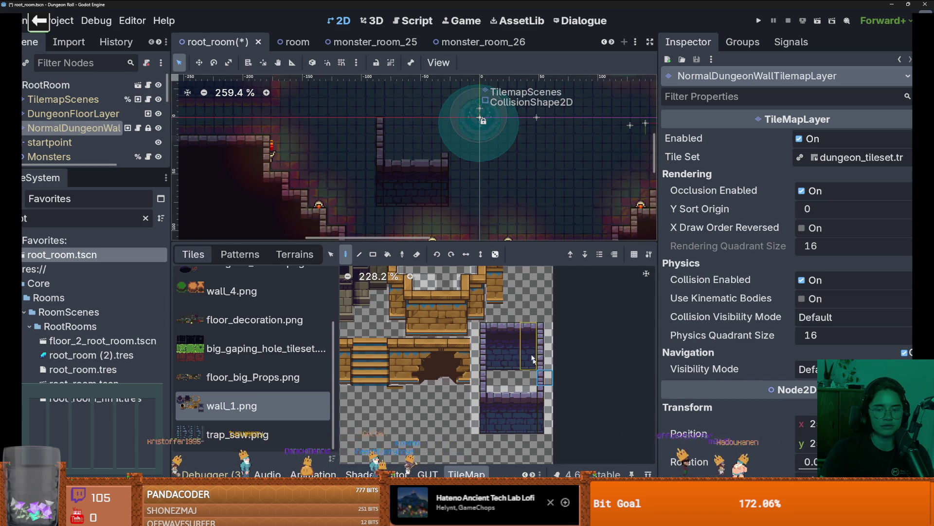
left_click(545, 330)
left_click_drag(528, 330, 528, 363)
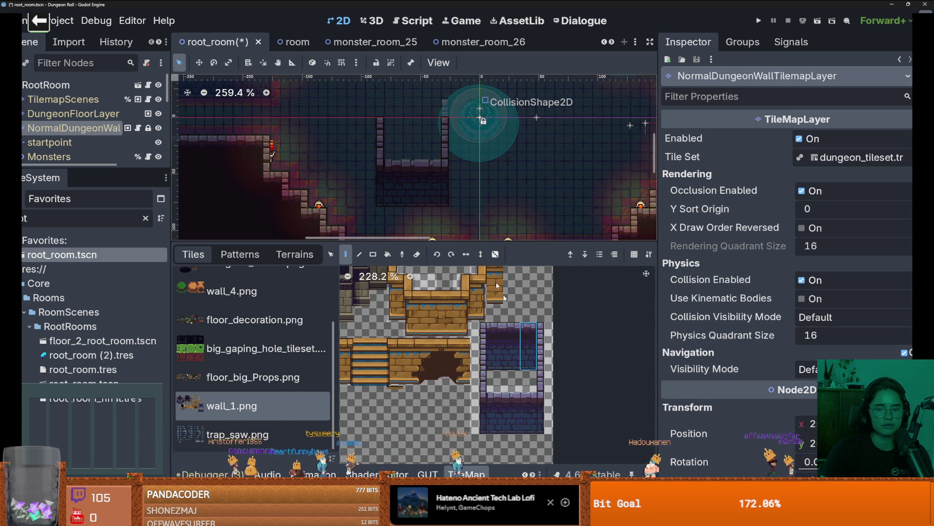
- Paint a small trial wall box, undo it, and save root_room
left_click_drag(431, 120, 401, 122)
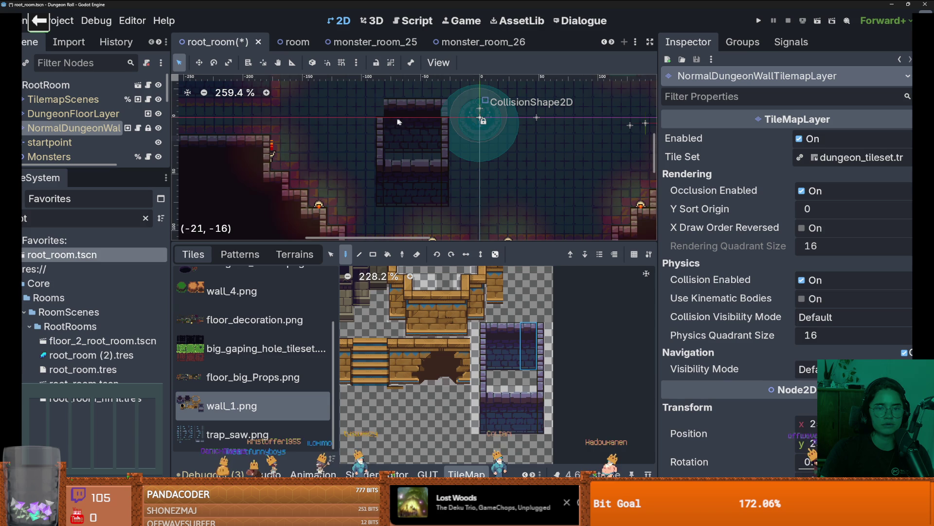
left_click(369, 104, "ctrl")
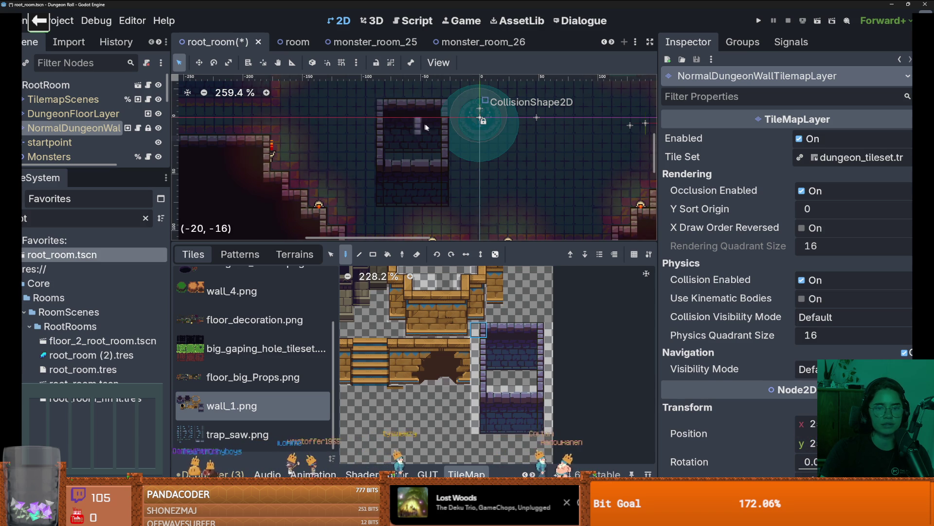
scroll(427, 204, "down", 4)
scroll(436, 179, "up", 2)
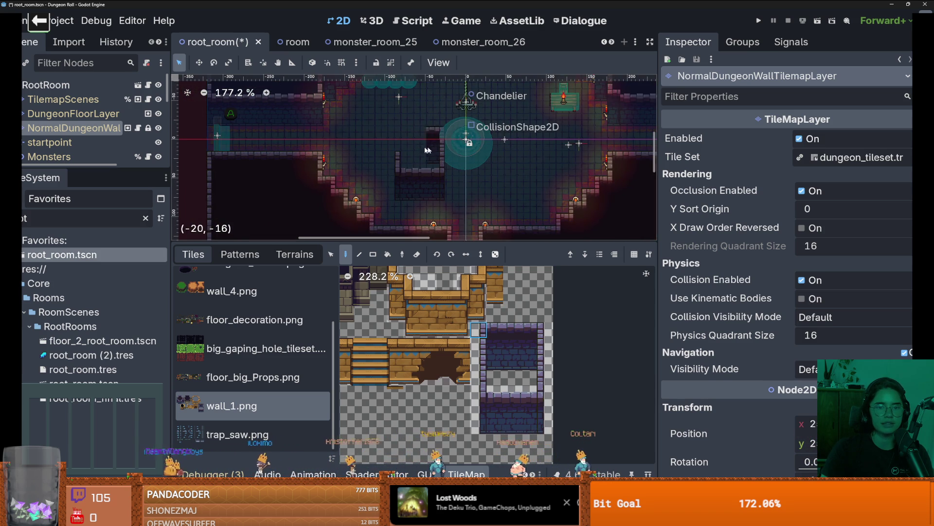
key("ctrl+z")
key("ctrl+s")
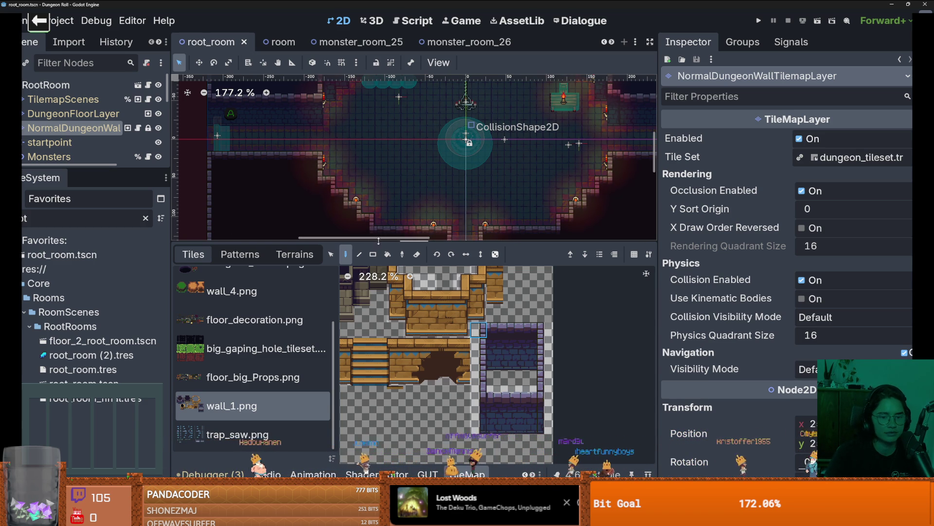
left_click_drag(379, 241, 379, 325)
scroll(351, 195, "down", 3)
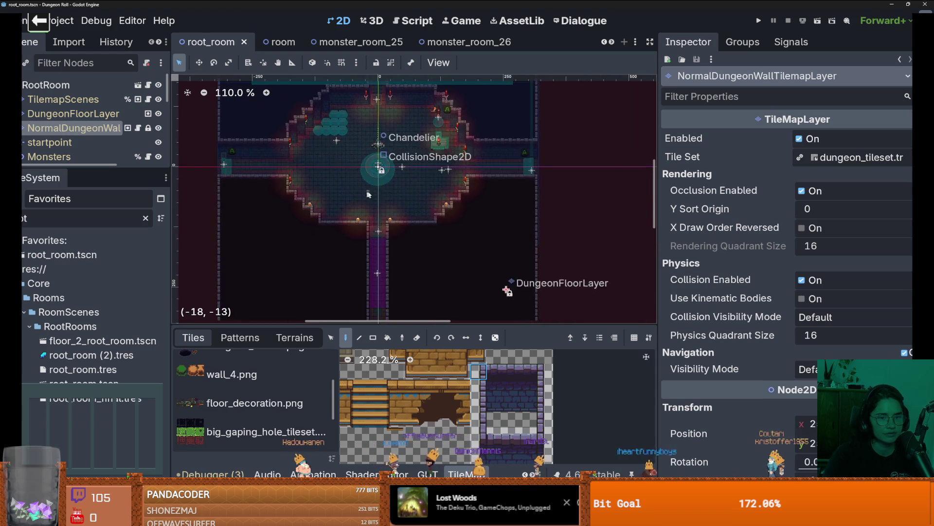
scroll(369, 229, "up", 2)
key("ctrl+s")
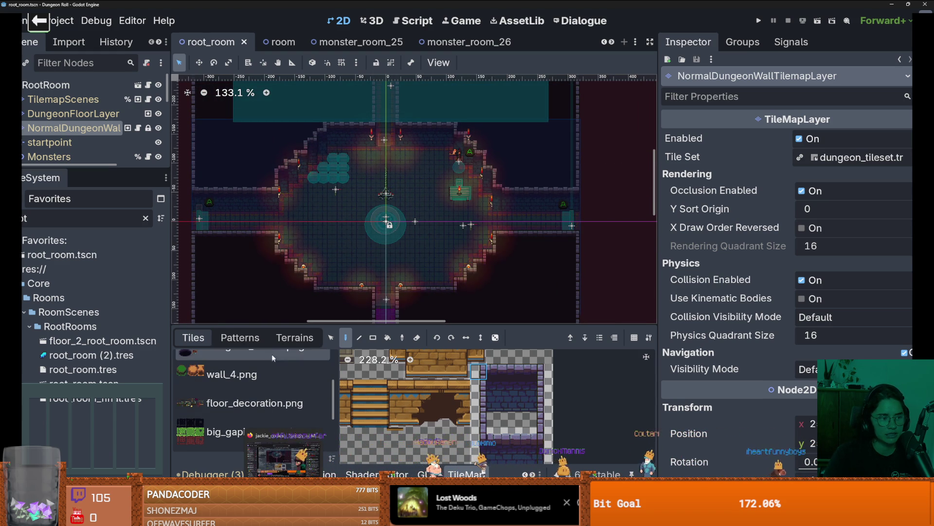
scroll(360, 283, "down", 1)
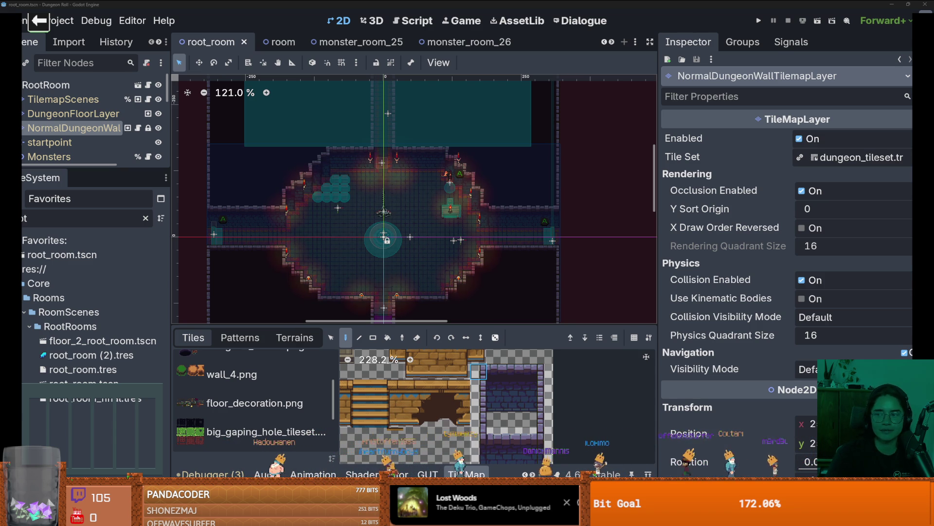
mouse_move(752, 209)
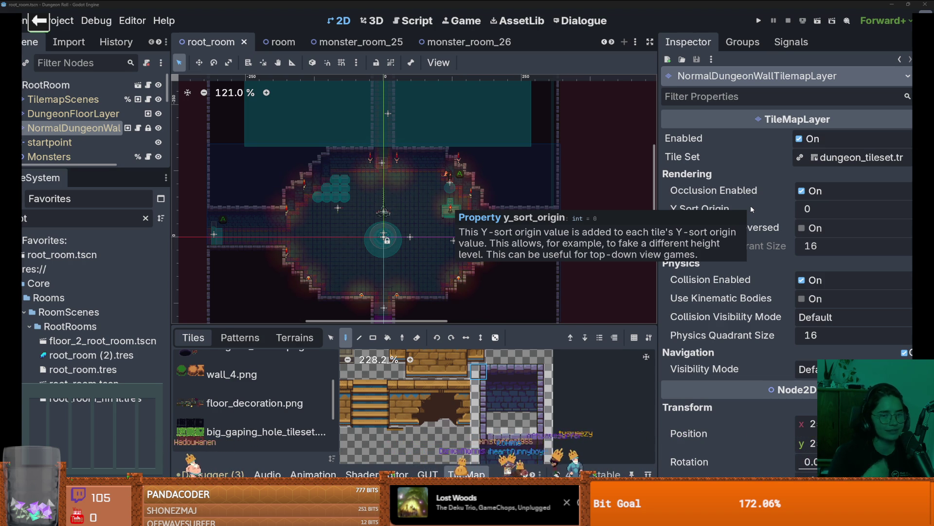
left_click_drag(419, 228, 443, 199)
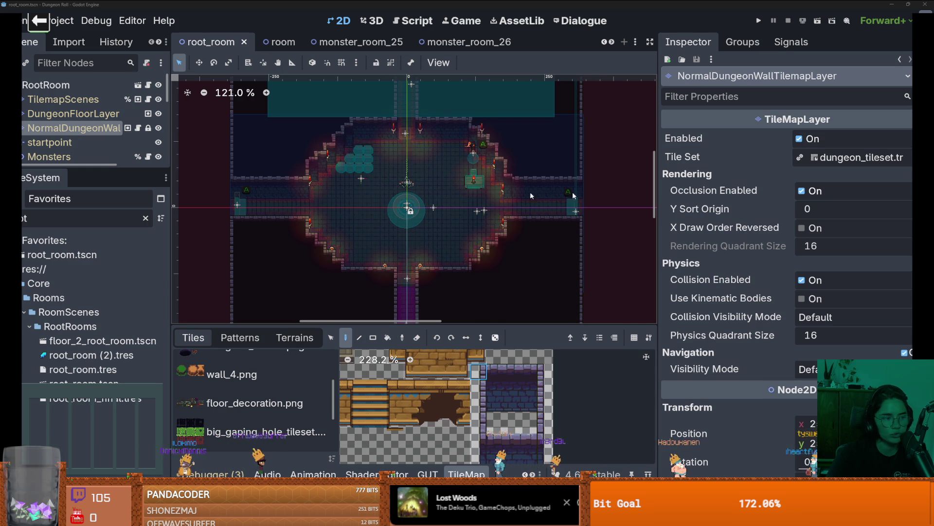
scroll(402, 217, "left", 3)
key("ctrl+s")
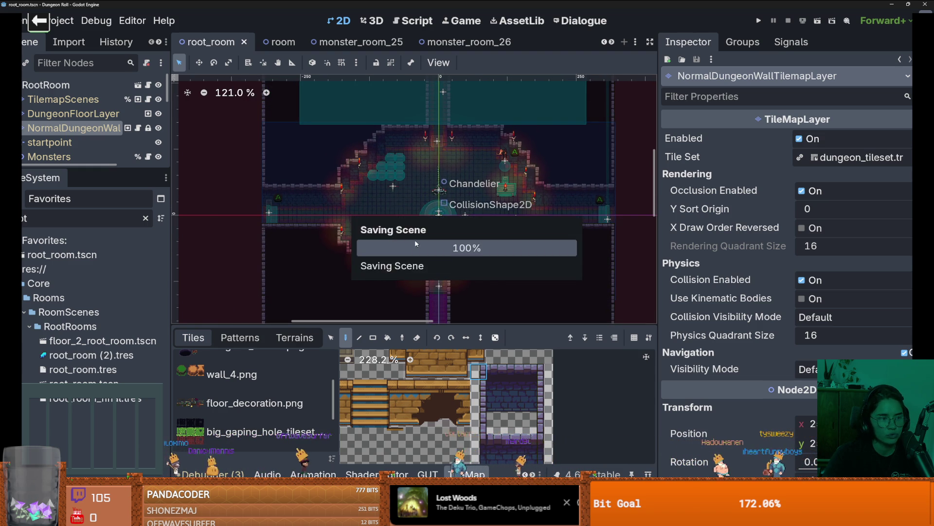
scroll(415, 240, "up", 5)
scroll(433, 234, "down", 2)
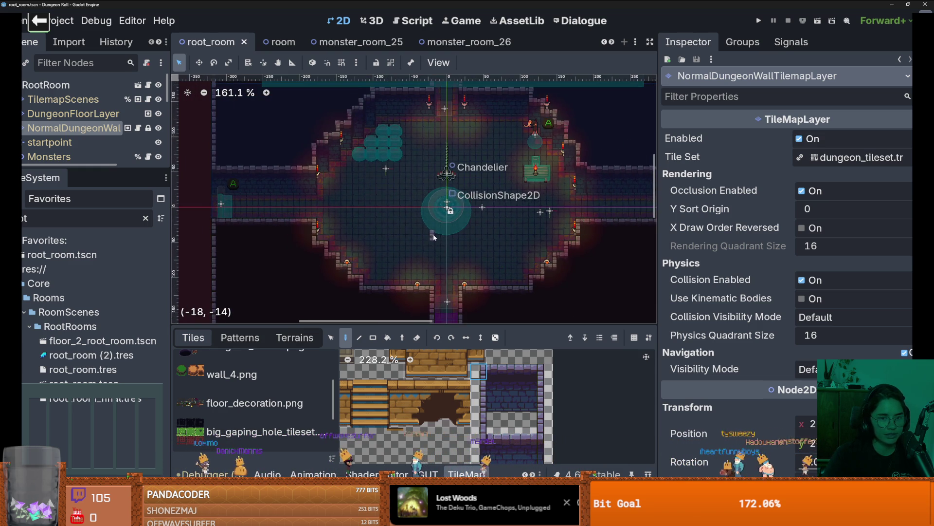
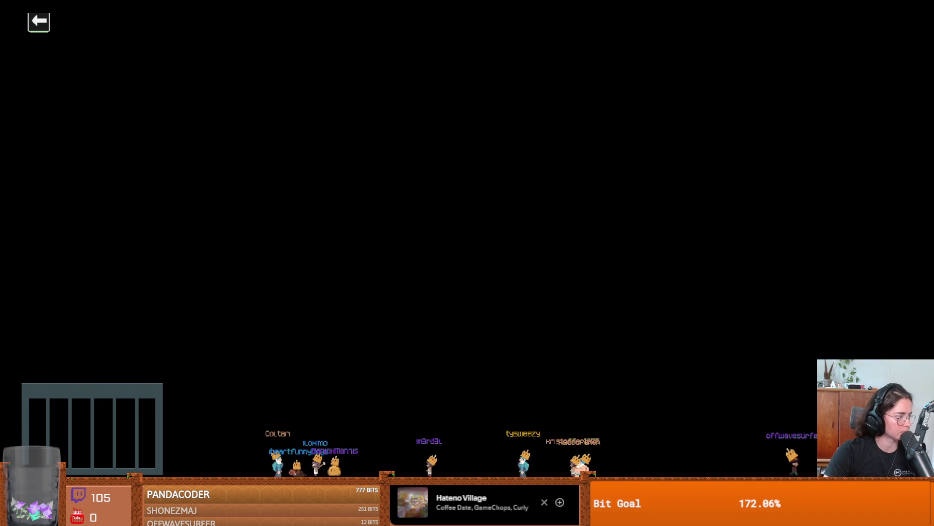
- Save root_room.tscn with Ctrl+S and switch to GitHub Desktop to review the diff
scroll(514, 223, "down", 1)
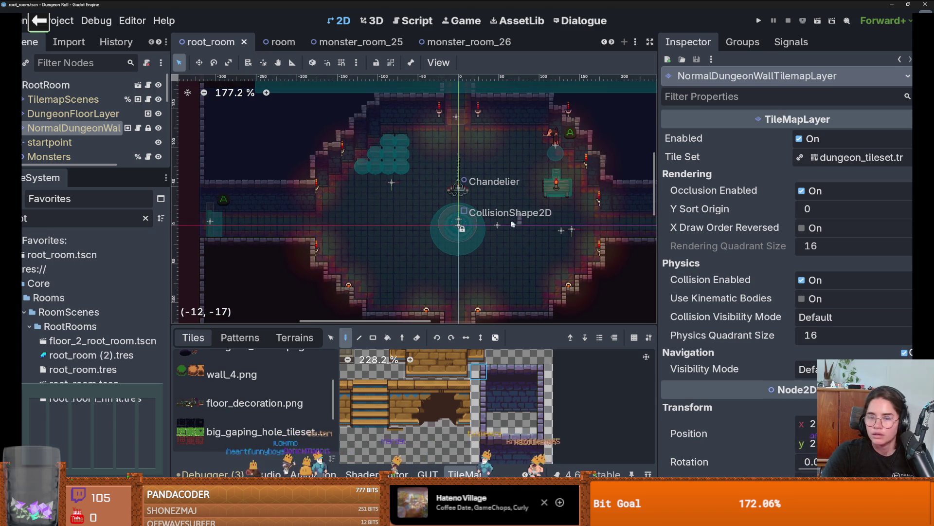
scroll(440, 268, "up", 2)
key("ctrl+s")
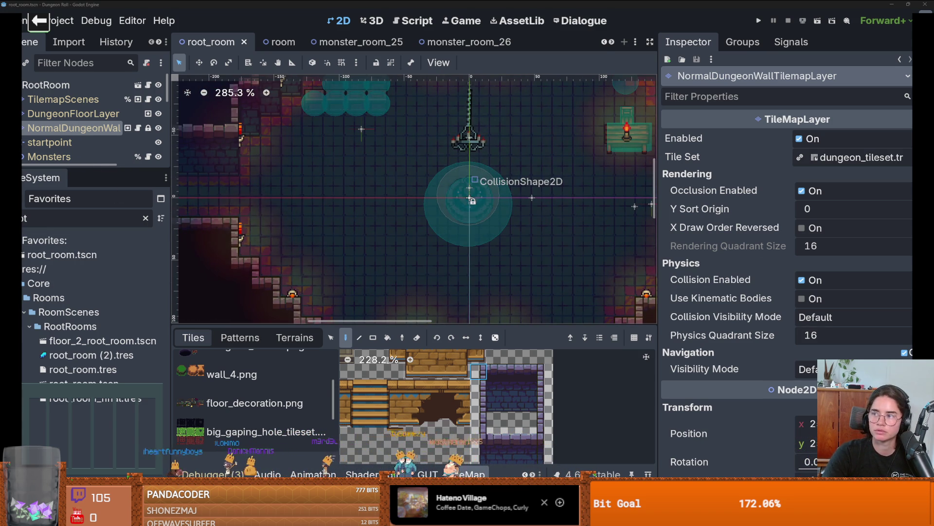
key("alt+Tab")
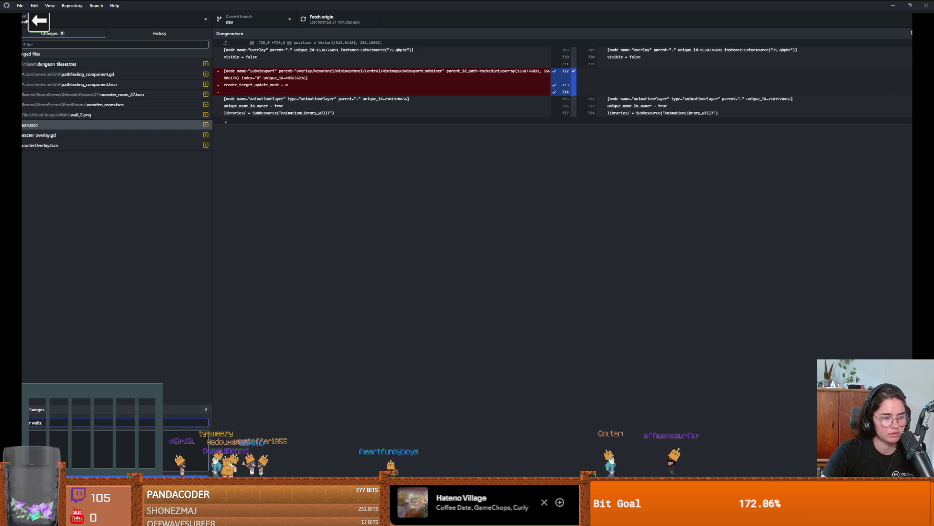
- Commit the pending changes, push them to origin on dev, and move on to Obsidian
key("ctrl+Return")
left_click(348, 18)
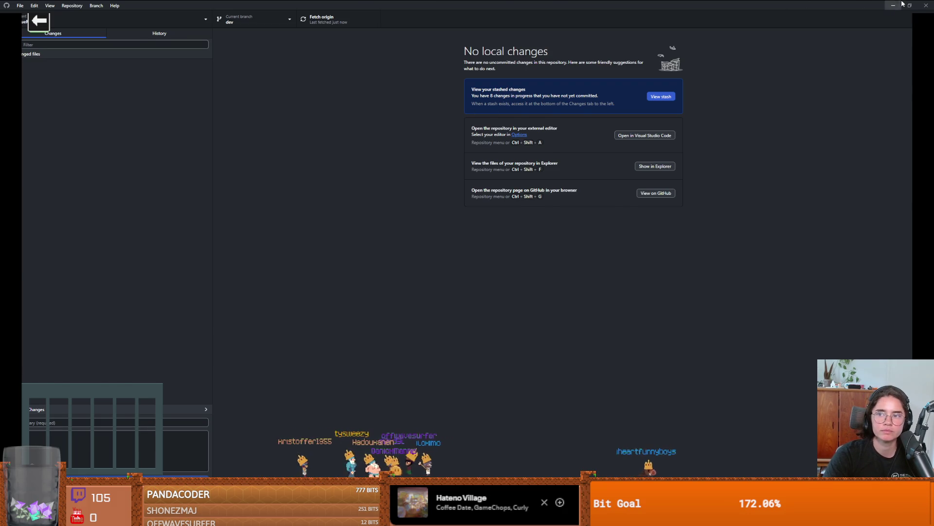
key("alt+Tab")
scroll(401, 207, "down", 2)
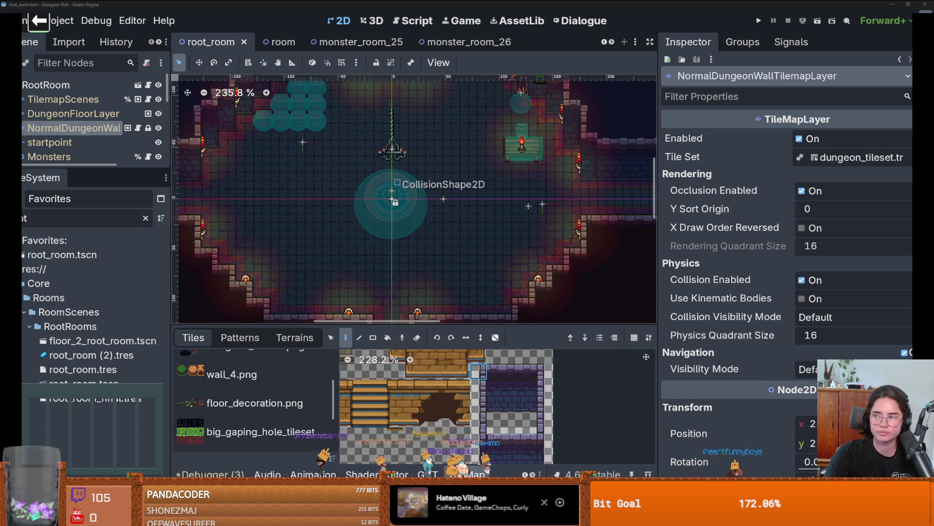
key("alt+Tab")
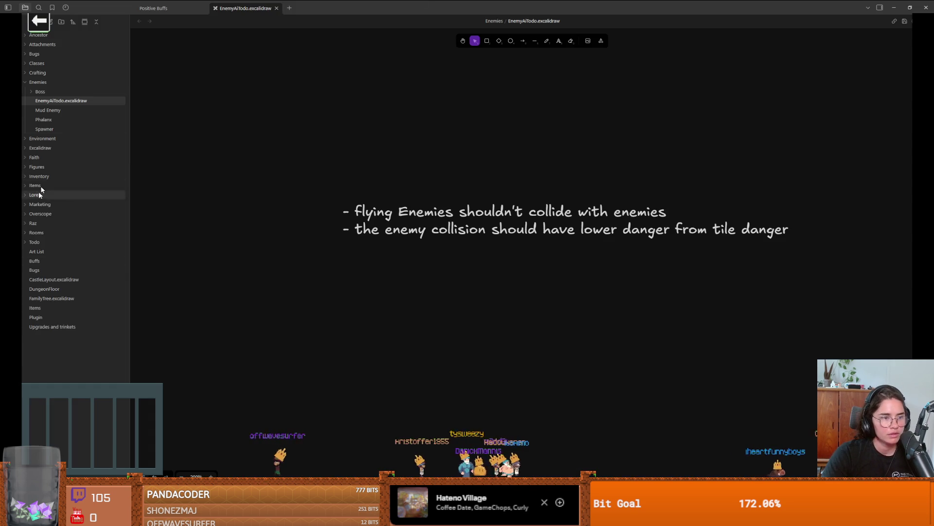
- Collapse the Enemies folder, peek into Items, and add a new Untitled top-level folder
left_click(39, 83)
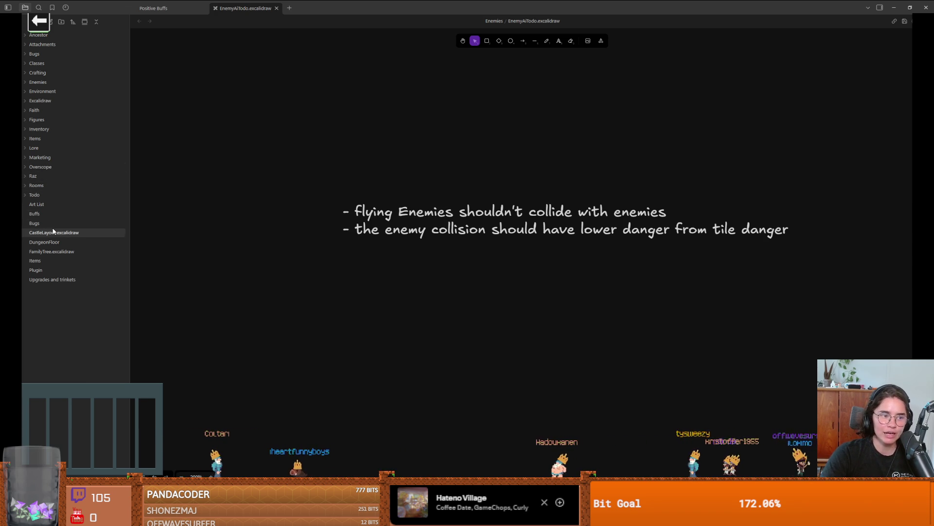
left_click(48, 138)
left_click(48, 138)
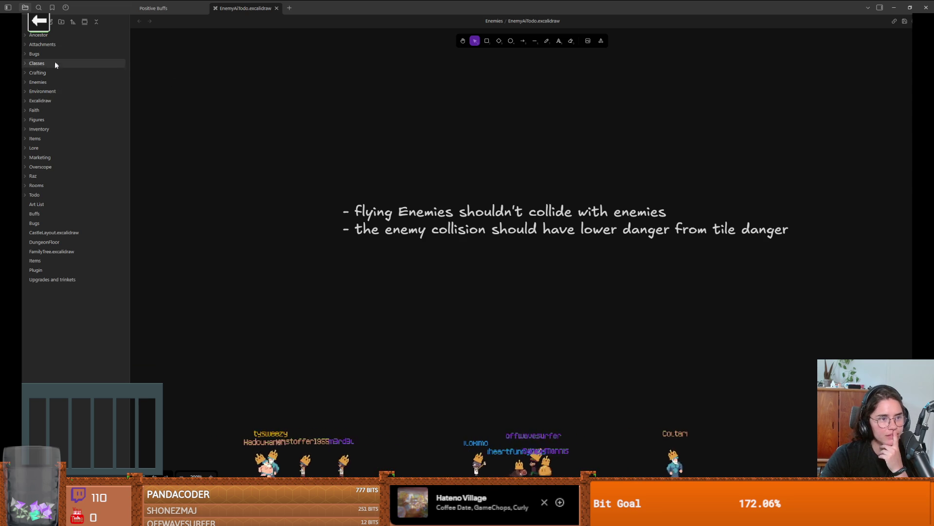
left_click(62, 22)
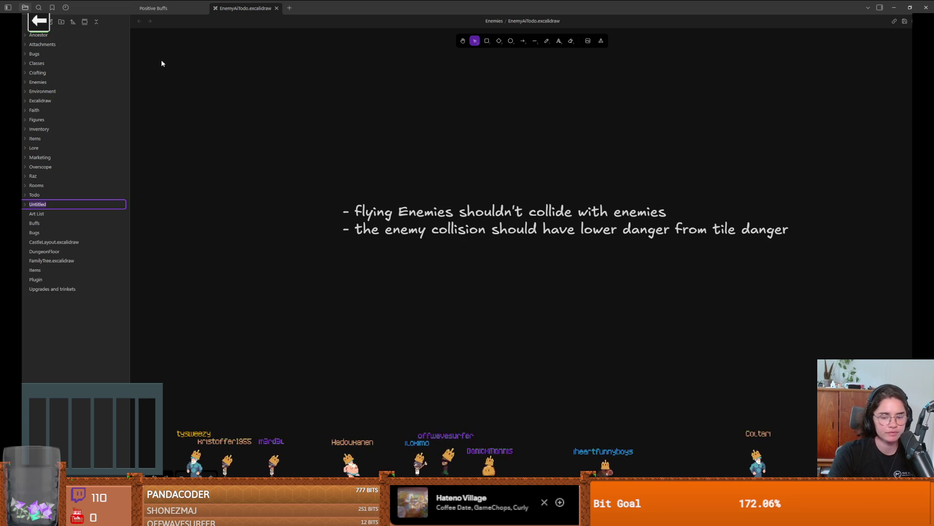
- Name the new folder UI and create a new drawing inside it
type("I")
key("Return")
right_click(43, 206)
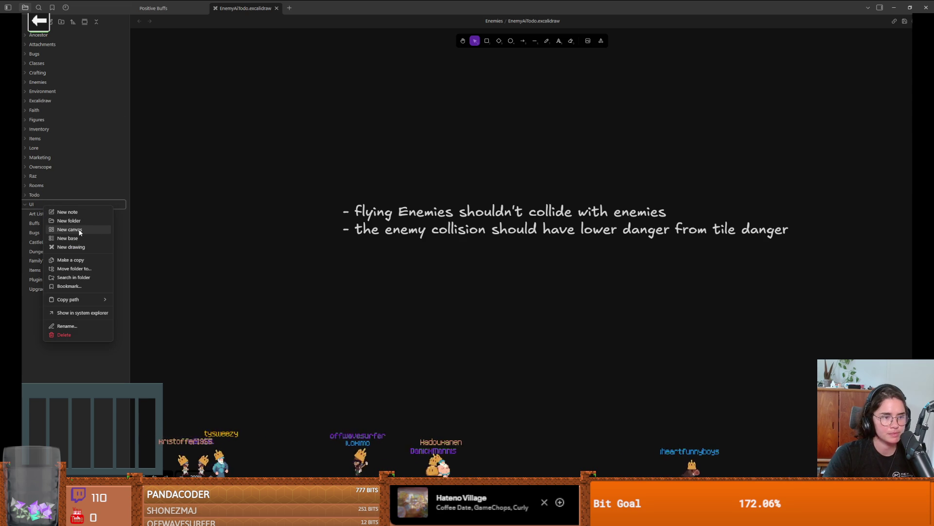
left_click(72, 250)
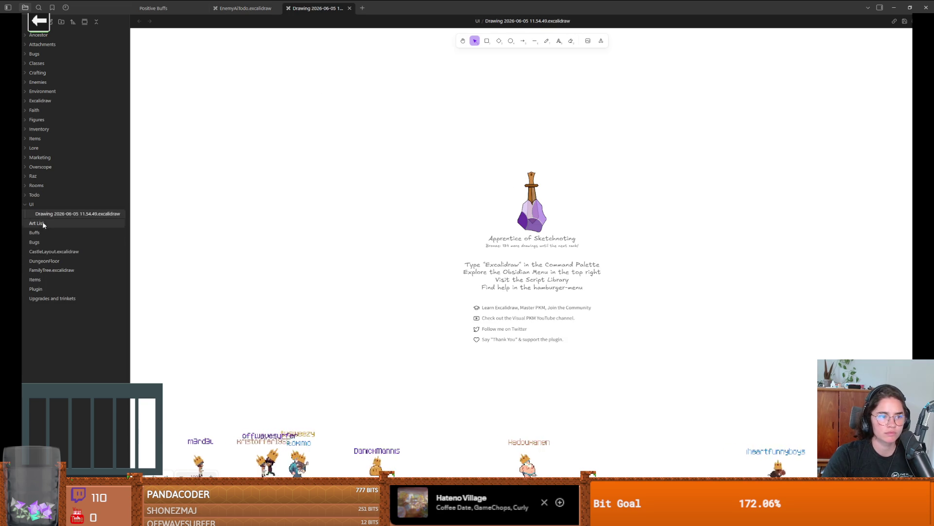
- Rename the drawing to Overlay and switch its canvas to dark mode
left_click(512, 22)
key("ctrl+a")
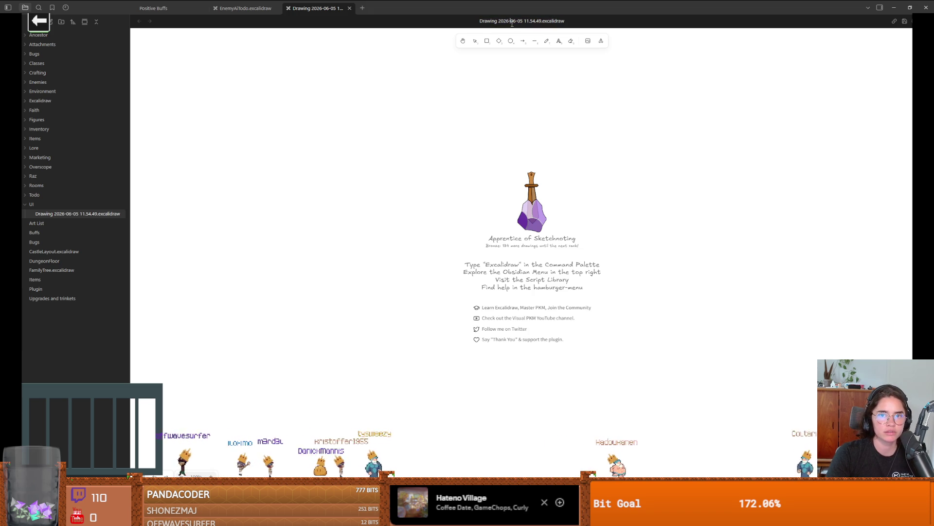
key("BackSpace")
key("BackSpace")
key("BackSpace")
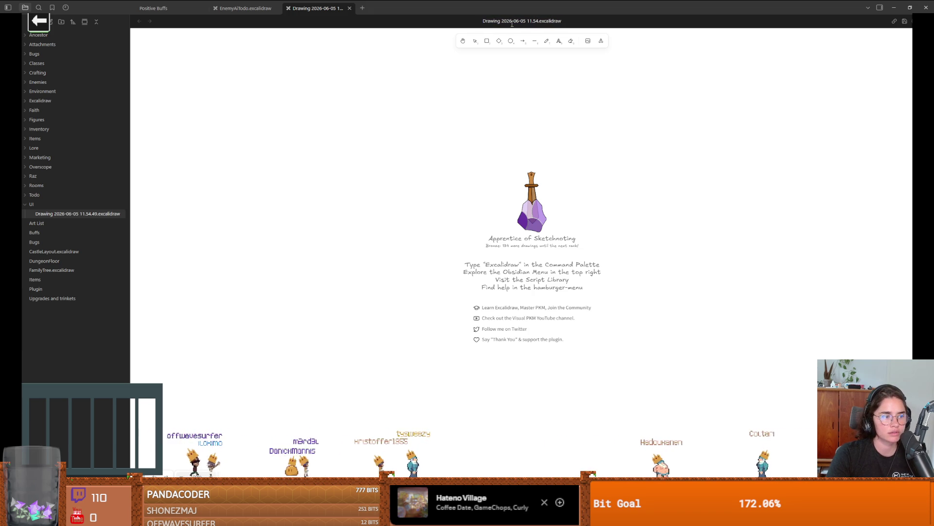
key("BackSpace")
key("BackSpace")
key("BackSpace")
key("BackSpace")
type("Overlay")
key("Return")
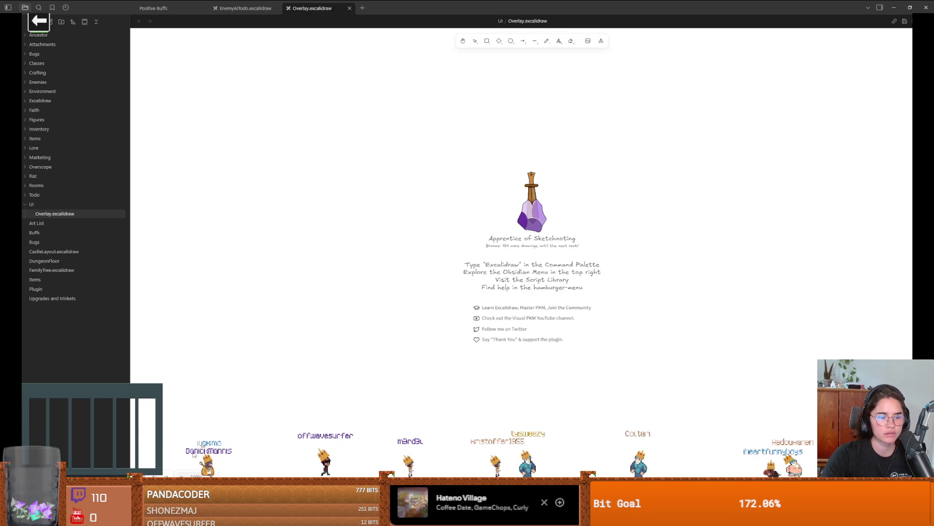
left_click(145, 476)
left_click(164, 346)
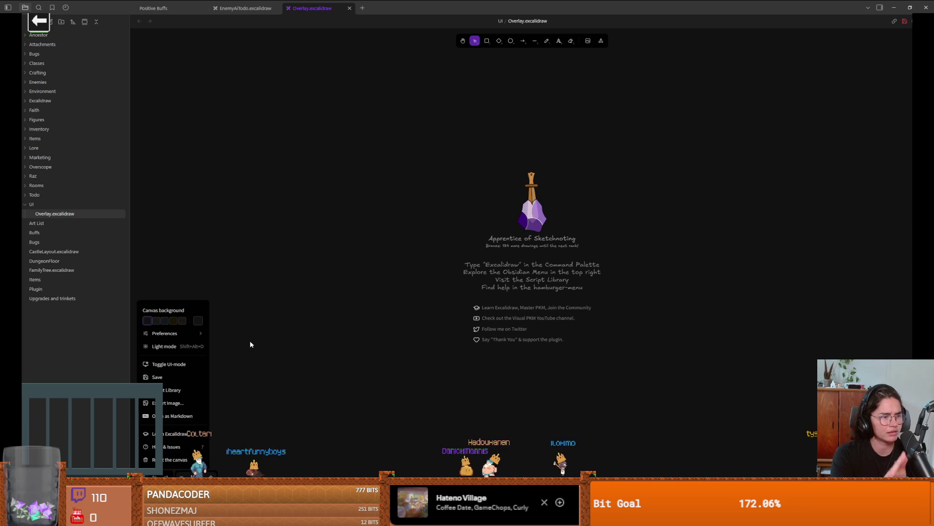
- Draw one large rectangle across the Overlay canvas as the screen frame
left_click(446, 137)
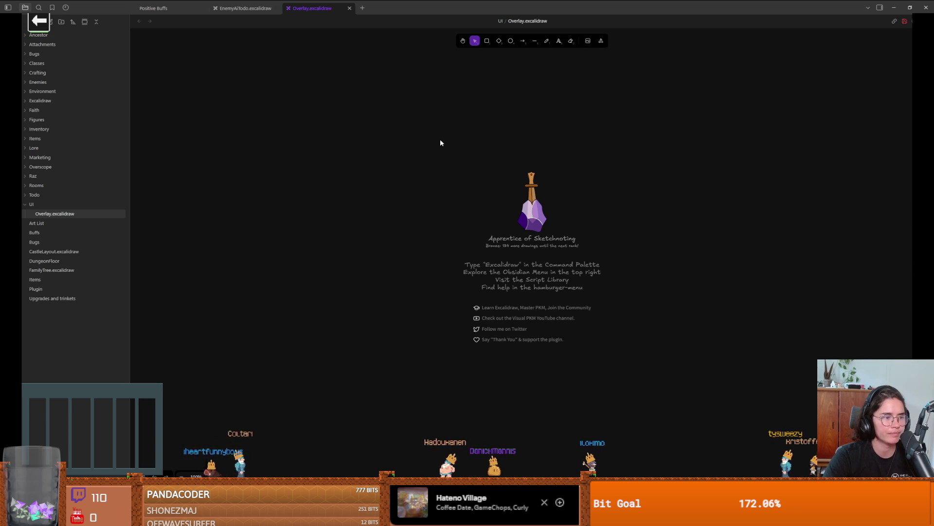
left_click(487, 48)
mouse_move(340, 115)
left_mouse_down()
mouse_move(774, 419)
mouse_move(794, 418)
left_mouse_up()
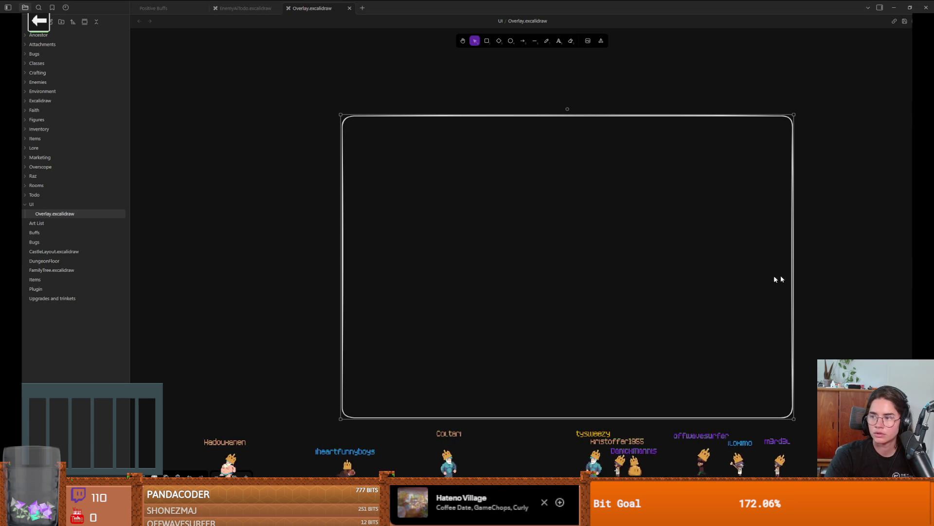
- Draw a double-outlined square box at the frame's bottom centre
left_click_drag(558, 368, 447, 295)
scroll(390, 285, "up", 3)
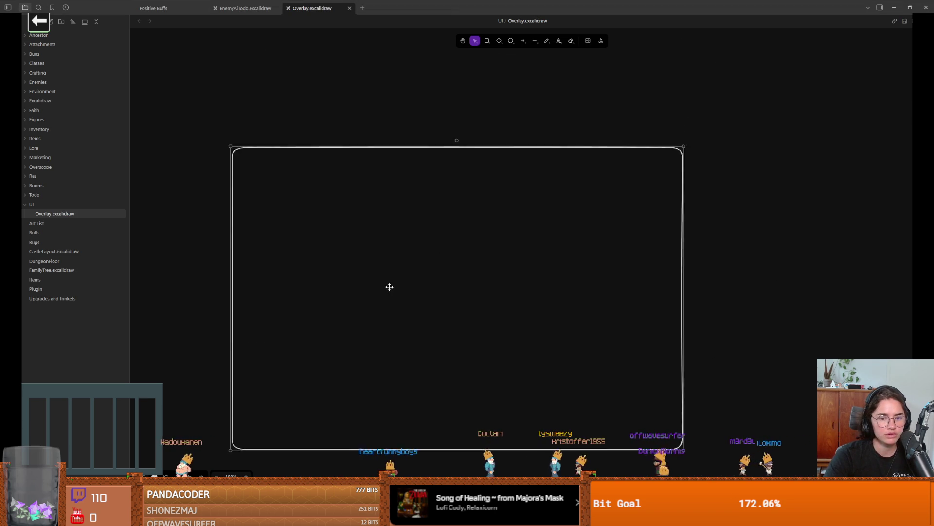
scroll(408, 275, "down", 2)
scroll(428, 341, "up", 3, "ctrl")
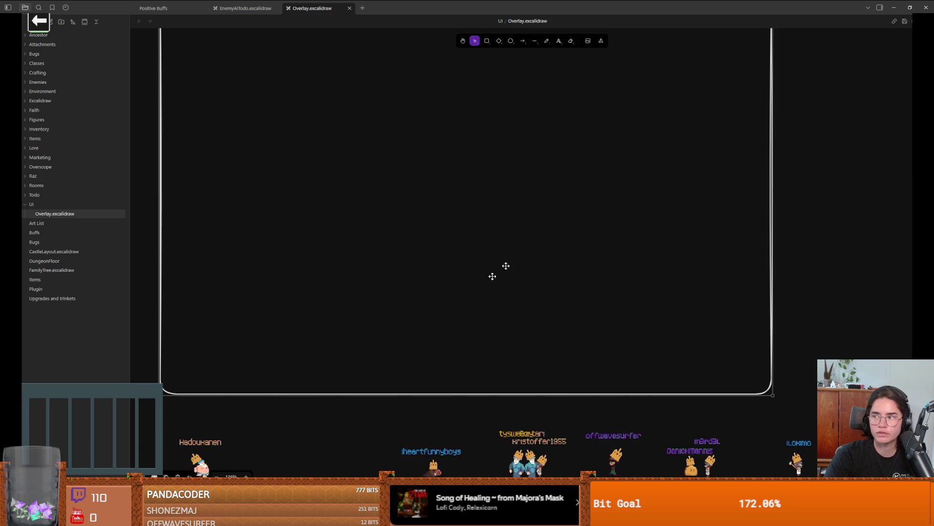
left_click(487, 41)
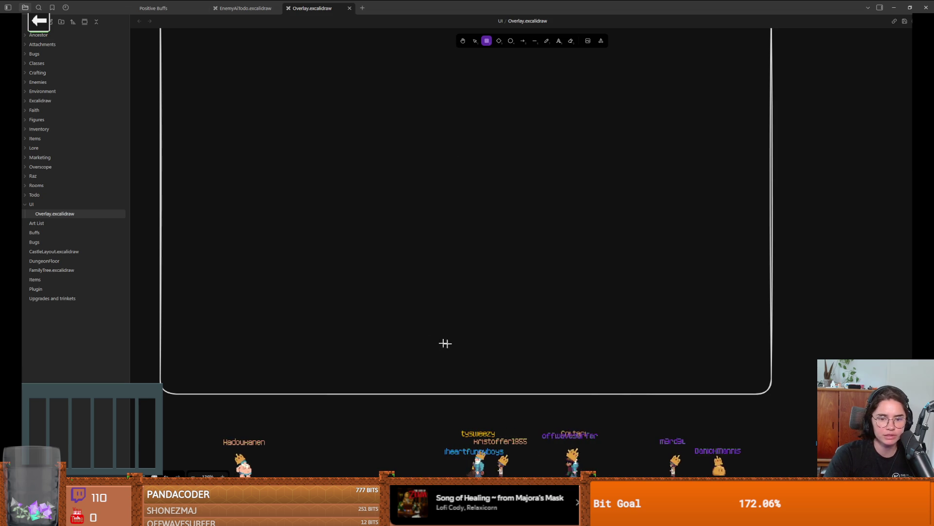
mouse_move(400, 321)
left_mouse_down()
mouse_move(476, 376)
mouse_move(546, 397)
mouse_move(505, 390)
left_mouse_up()
mouse_move(477, 355)
left_mouse_down()
mouse_move(532, 334)
mouse_move(480, 278)
left_mouse_up()
left_click_drag(468, 336, 472, 345)
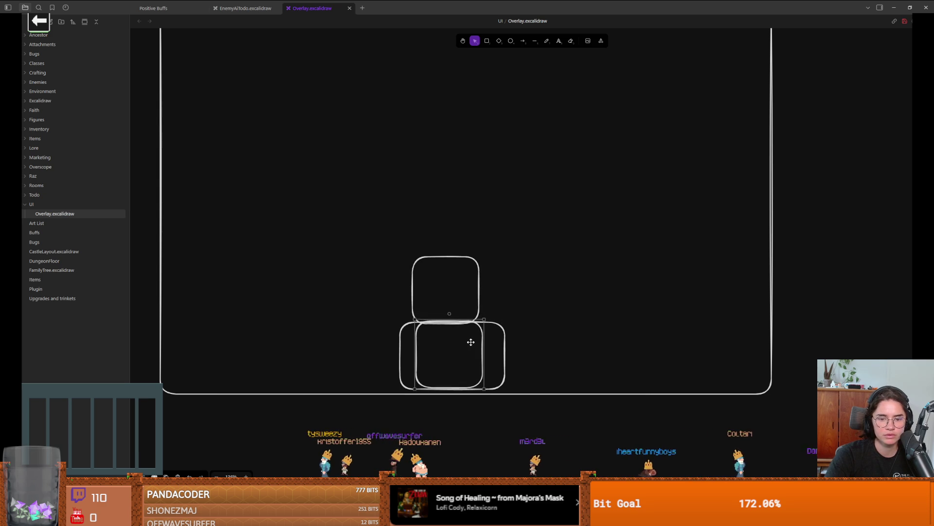
left_click(480, 256)
key("Delete")
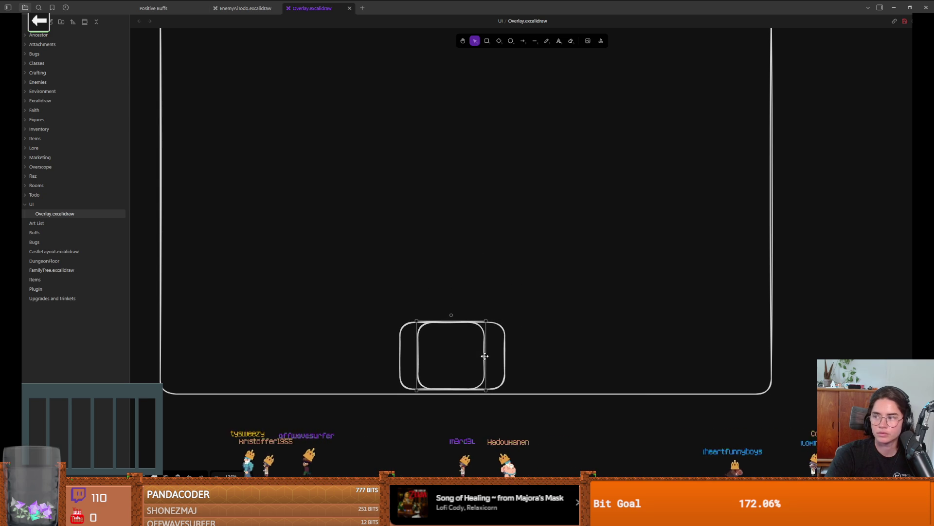
- Add a wide bar to the right of the central box and copy it to the left
left_click_drag(542, 336, 533, 320)
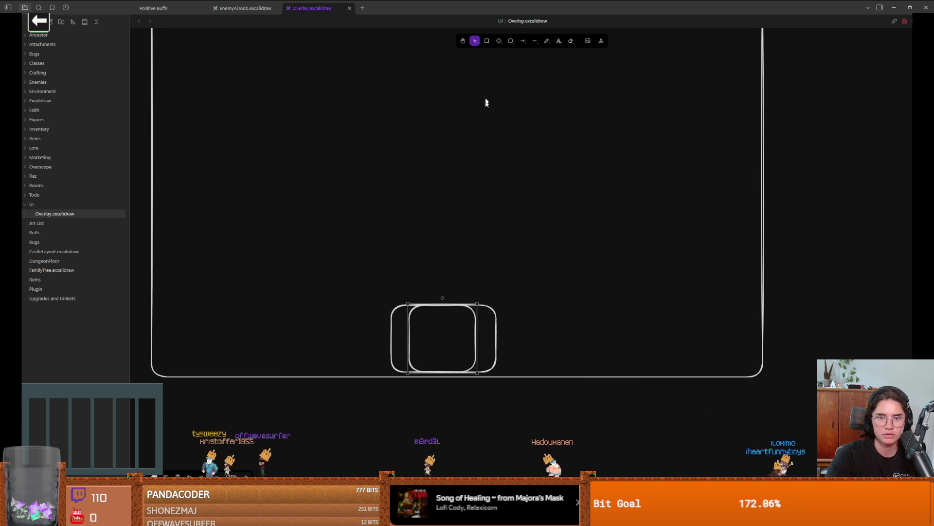
mouse_move(496, 354)
left_mouse_down()
mouse_move(564, 378)
mouse_move(673, 371)
left_mouse_up()
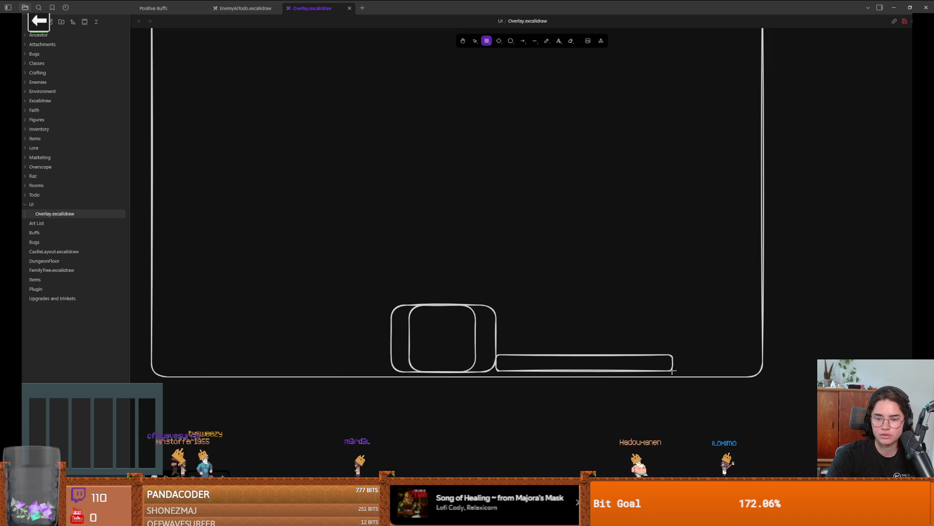
mouse_move(579, 360)
left_mouse_down("alt")
mouse_move(638, 365)
mouse_move(313, 346)
mouse_move(297, 360)
left_mouse_up("alt")
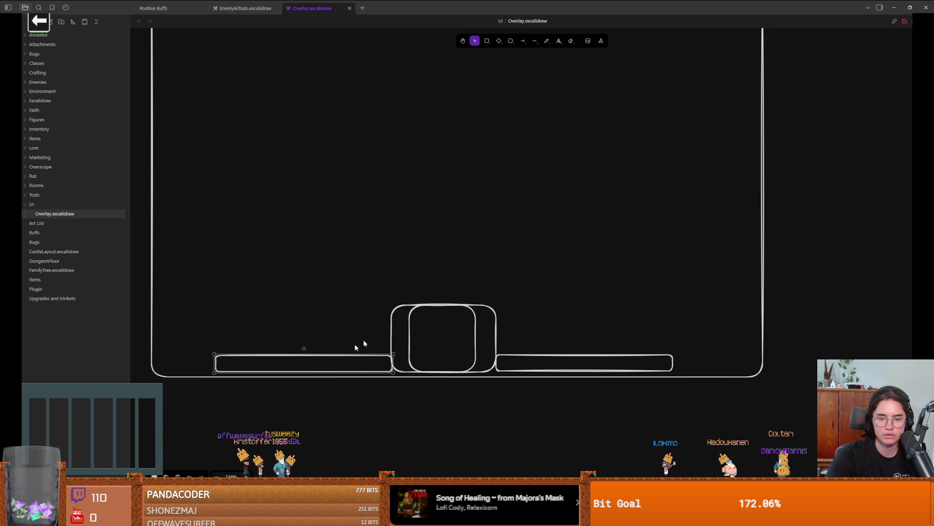
- Draw a row of four small boxes on top of the left bar
scroll(389, 322, "left", 3)
left_click(487, 41)
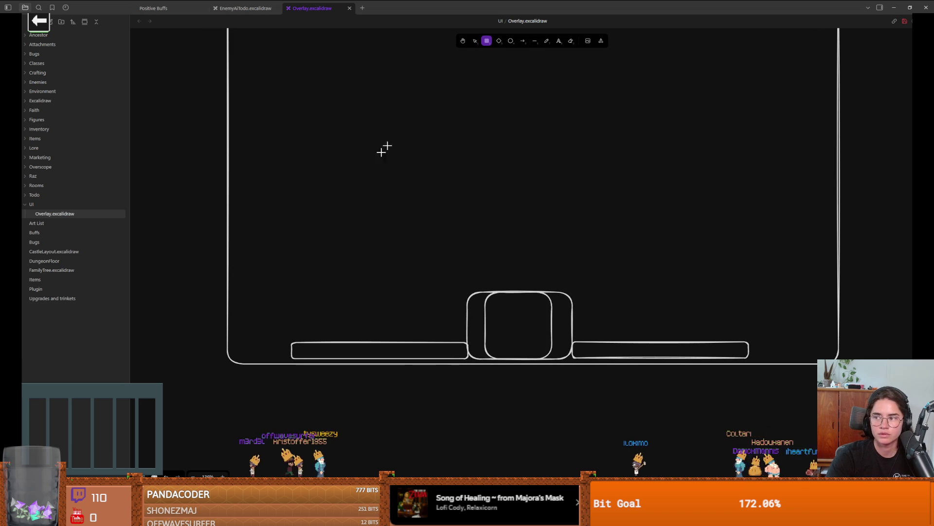
scroll(316, 369, "up", 3)
left_click_drag(340, 394, 377, 217)
scroll(379, 292, "down", 1)
scroll(380, 291, "up", 3, "ctrl")
mouse_move(339, 249)
left_mouse_down()
mouse_move(379, 287)
mouse_move(382, 273)
mouse_move(410, 268)
left_mouse_up()
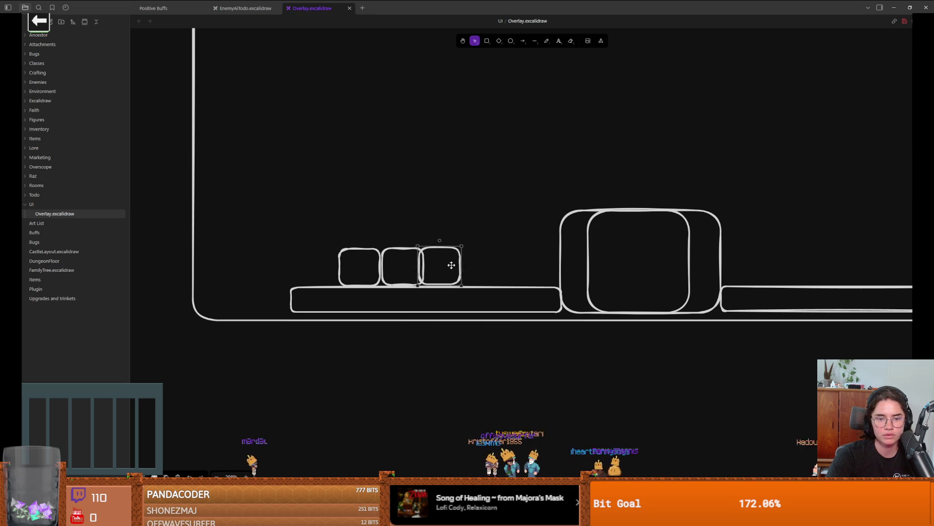
left_click_drag(449, 270, 489, 266)
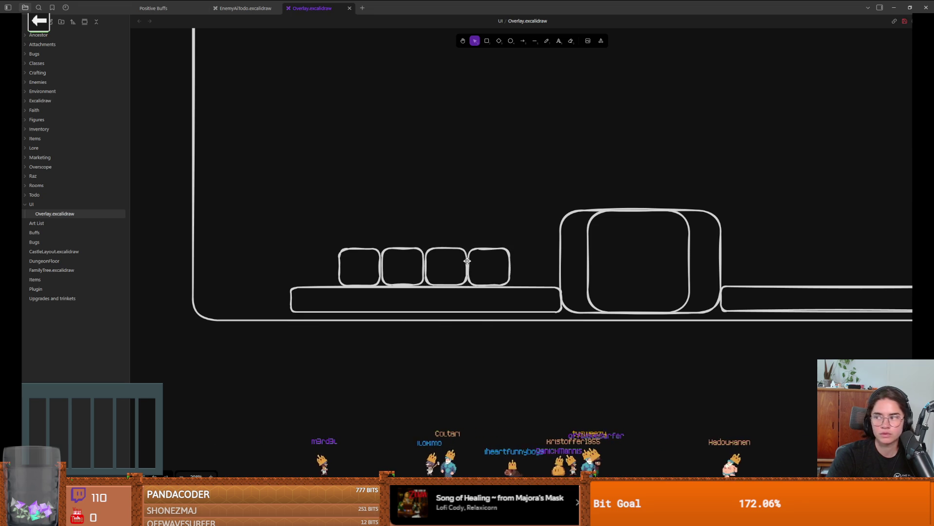
- Copy the four small boxes onto the right bar
scroll(467, 261, "down", 3)
scroll(427, 271, "right", 2)
scroll(366, 284, "down", 5, "ctrl")
left_click_drag(328, 237, 581, 234, "alt")
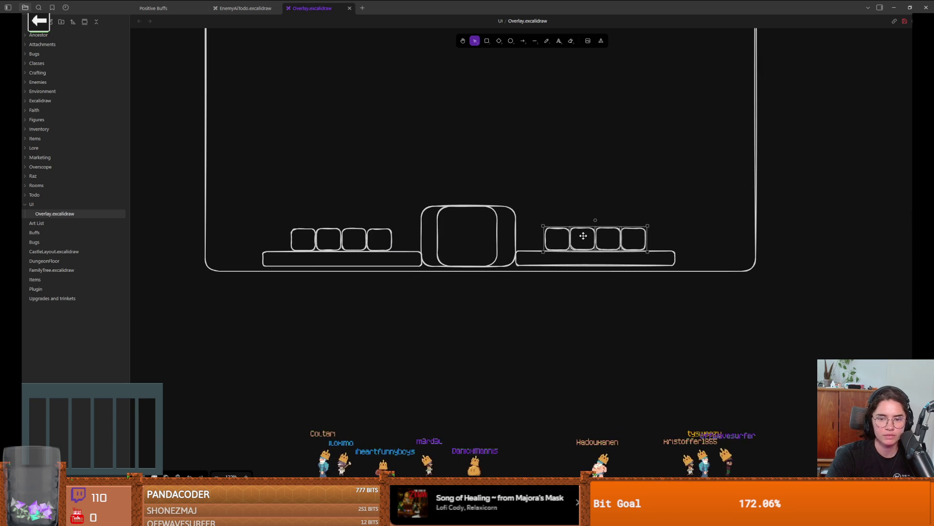
left_click(587, 249)
scroll(587, 250, "up", 1)
scroll(587, 249, "up", 2)
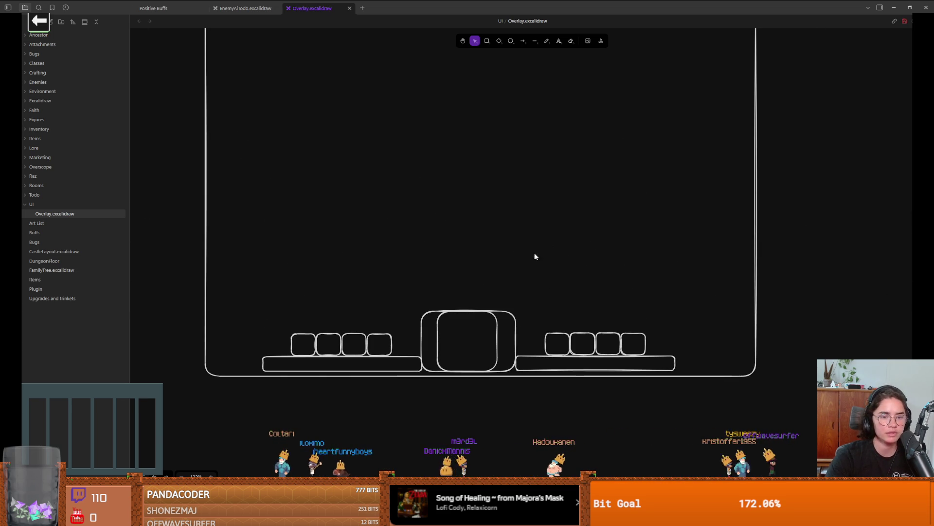
- Add a second small slot and resize the right-hand slot pair beside the centre box
scroll(554, 268, "down", 1)
scroll(556, 273, "down", 1)
scroll(555, 273, "up", 1)
scroll(430, 335, "up", 8)
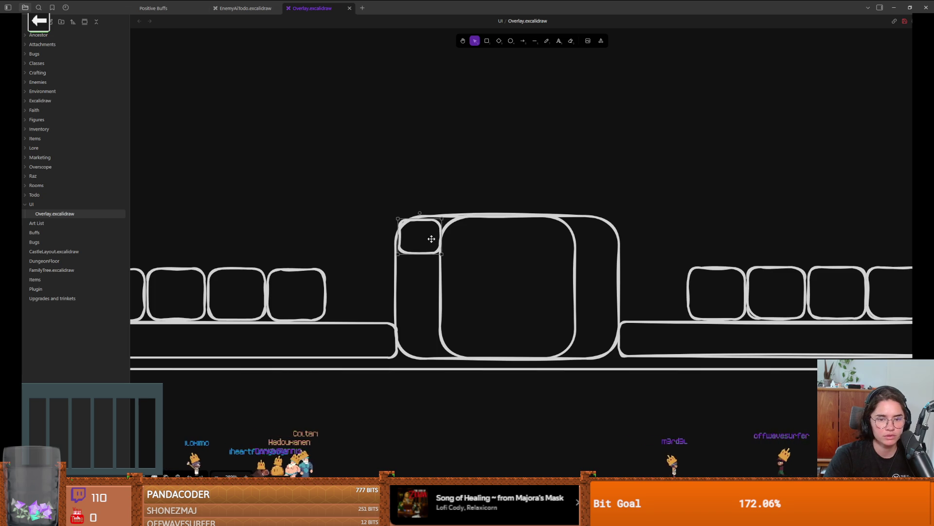
mouse_move(428, 253)
left_mouse_down()
mouse_move(414, 273)
mouse_move(419, 319)
mouse_move(594, 244)
mouse_move(608, 255)
mouse_move(594, 299)
left_mouse_up()
left_click(602, 262)
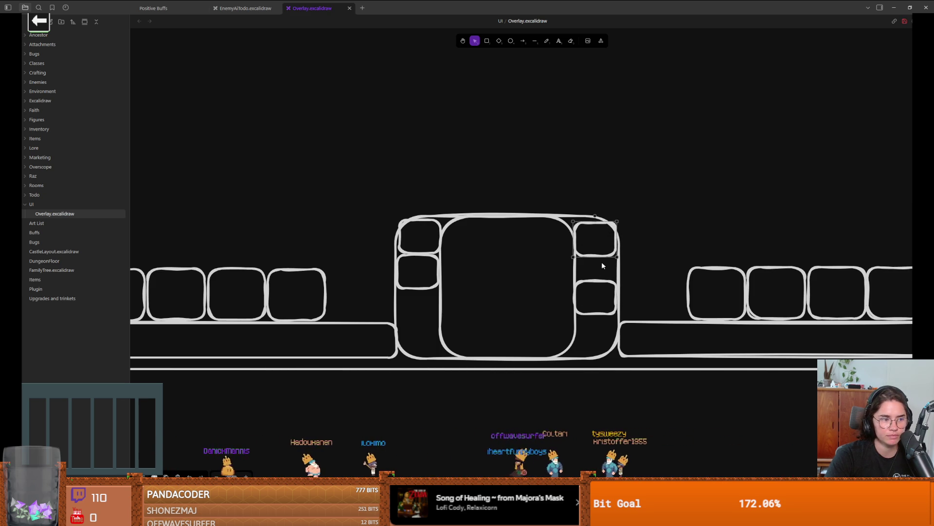
left_click_drag(596, 256, 597, 264)
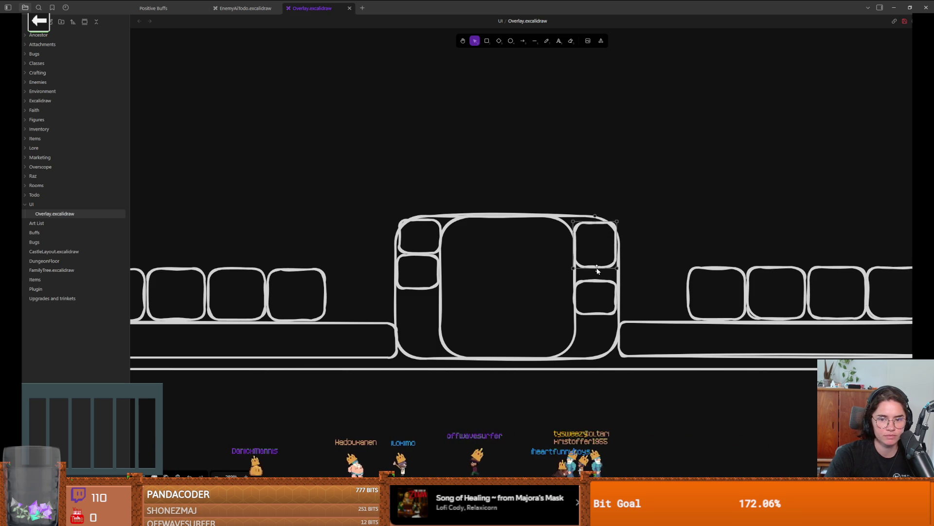
left_click(596, 283)
left_click_drag(597, 316, 597, 329)
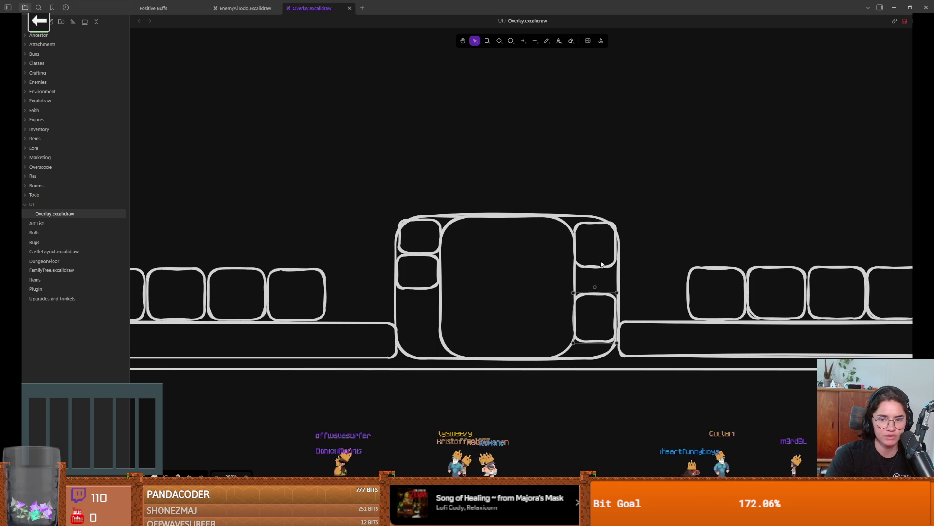
left_click_drag(597, 270, 597, 275)
left_click(598, 297)
- Stack the left-hand slot pair into a column, then return to Godot
key("Escape")
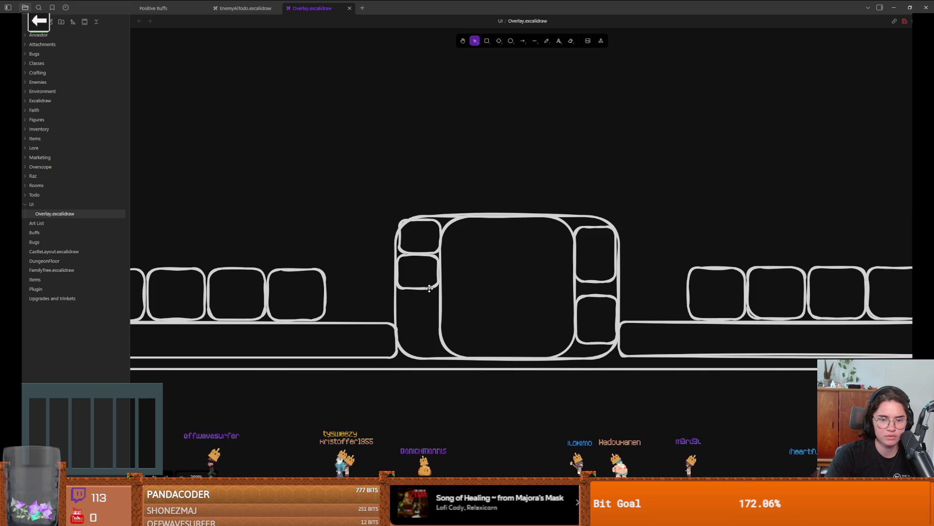
left_click_drag(430, 287, 424, 337)
left_click_drag(419, 252, 421, 280)
left_click(424, 292)
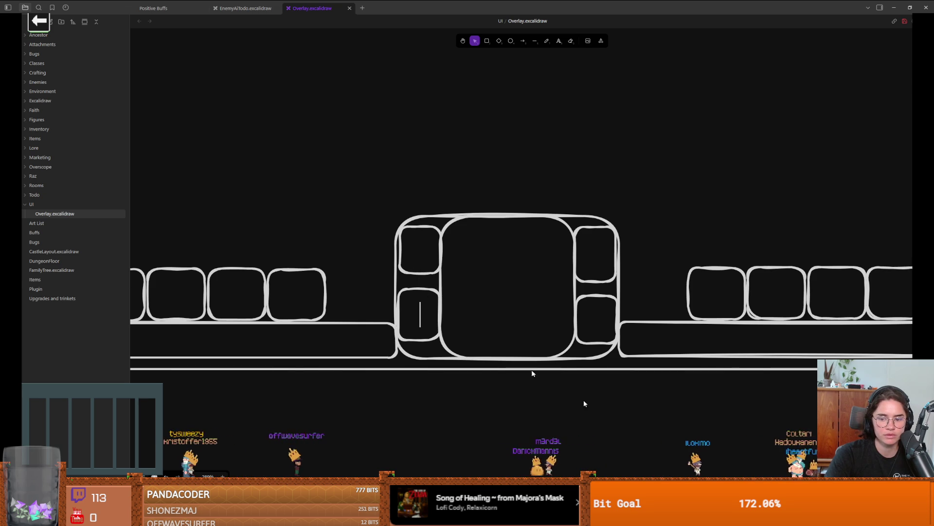
key("alt+Tab")
scroll(509, 198, "down", 5)
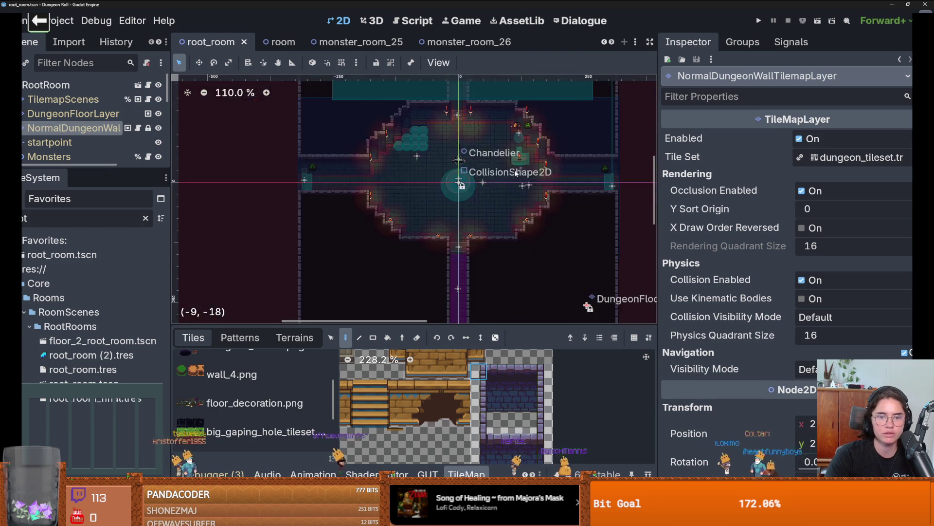
- Clear the FileSystem filter, open Dungeon.tscn, enlarge the Scene dock, then return to Obsidian
scroll(467, 194, "down", 4)
scroll(560, 229, "up", 4)
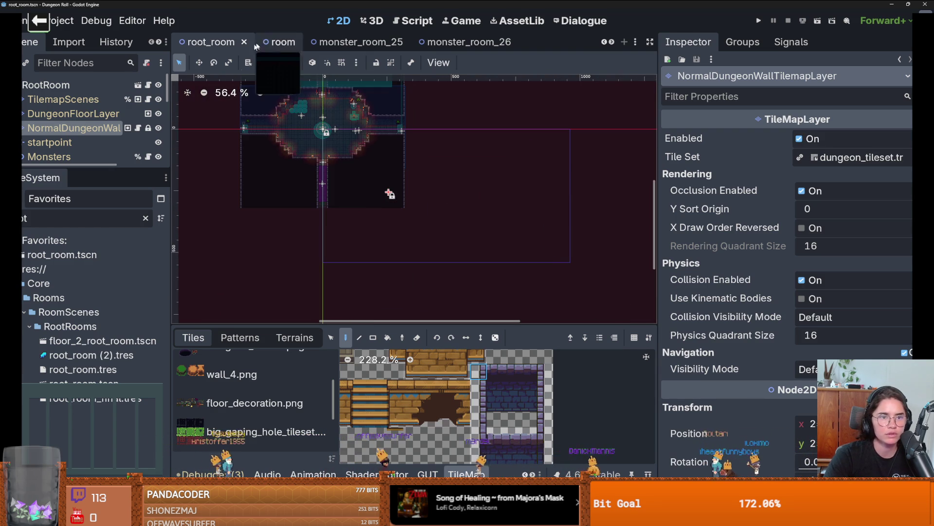
left_click(145, 218)
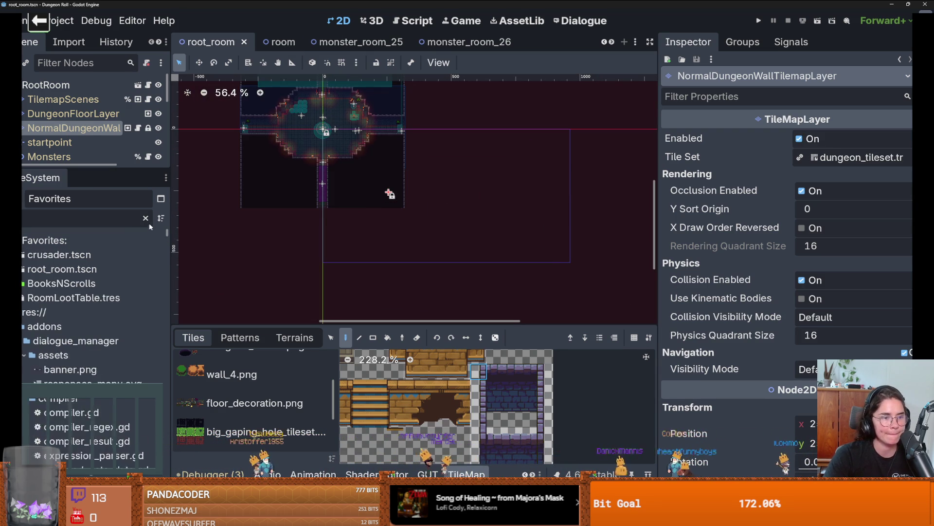
double_click(59, 269)
scroll(394, 189, "down", 13)
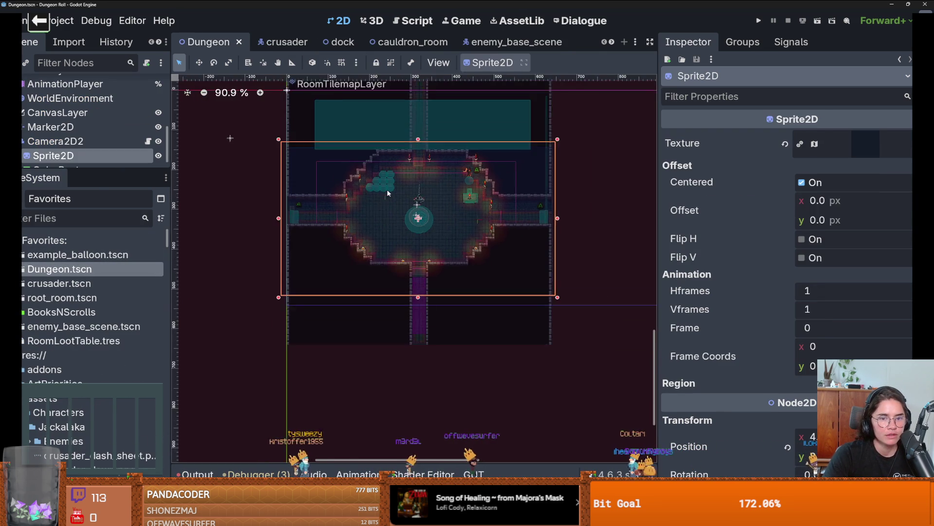
scroll(393, 188, "down", 17)
scroll(360, 236, "up", 4)
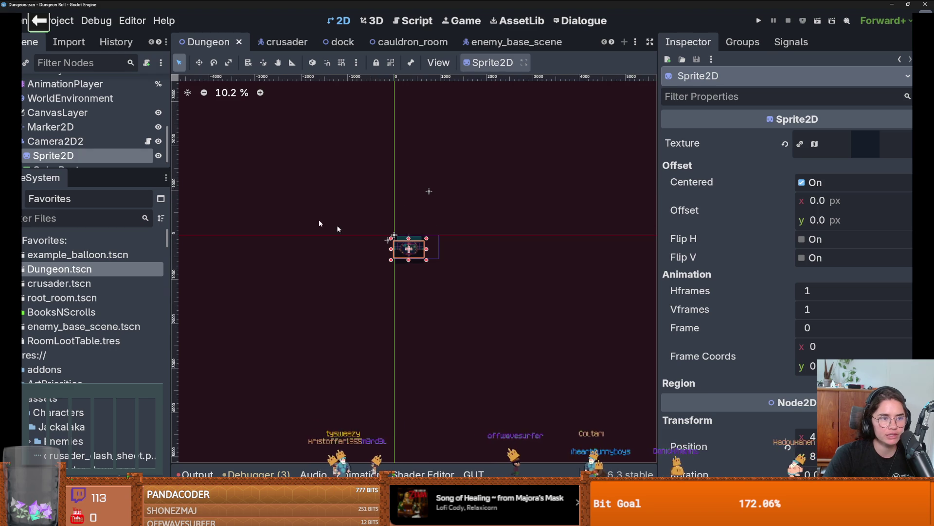
left_click_drag(81, 167, 81, 259)
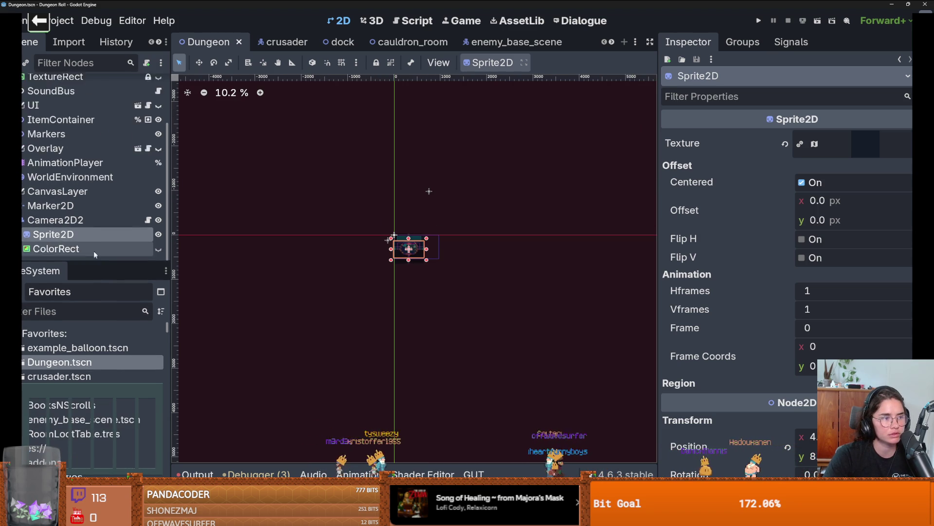
scroll(112, 185, "up", 3)
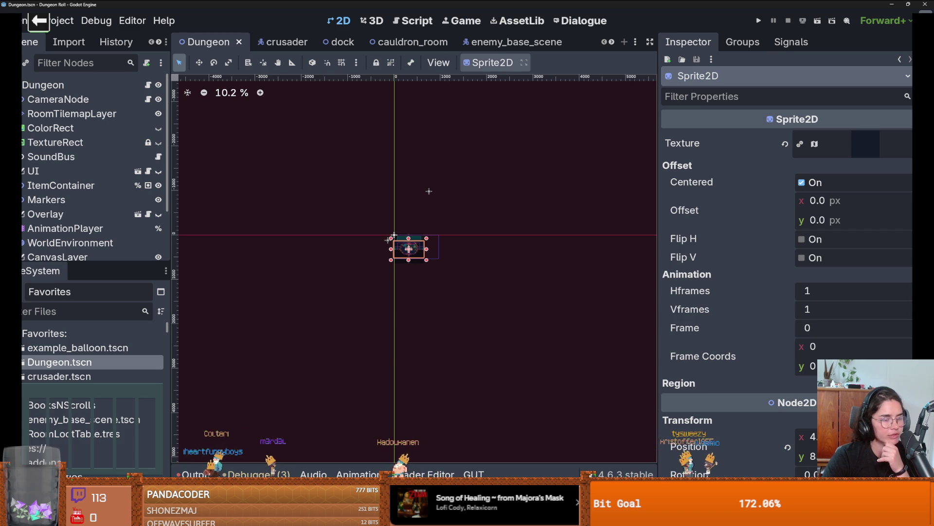
scroll(402, 267, "up", 5)
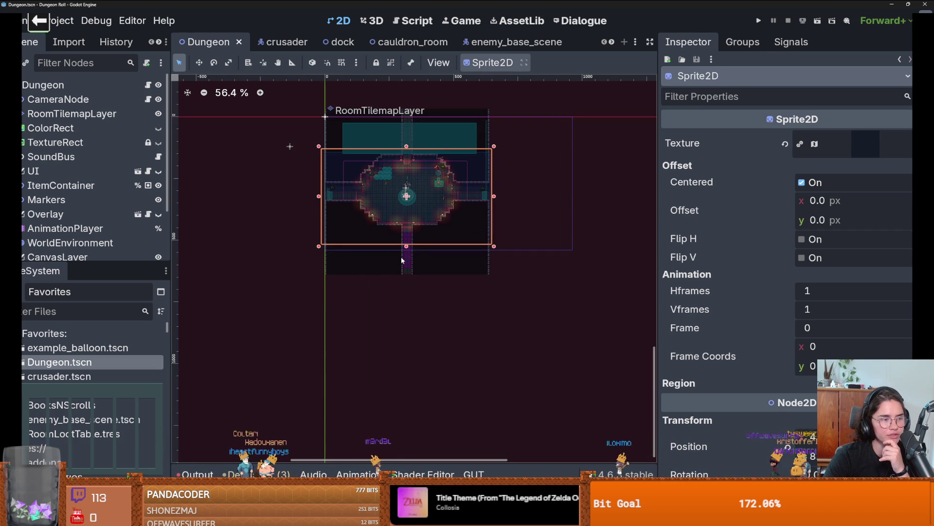
scroll(399, 261, "up", 4)
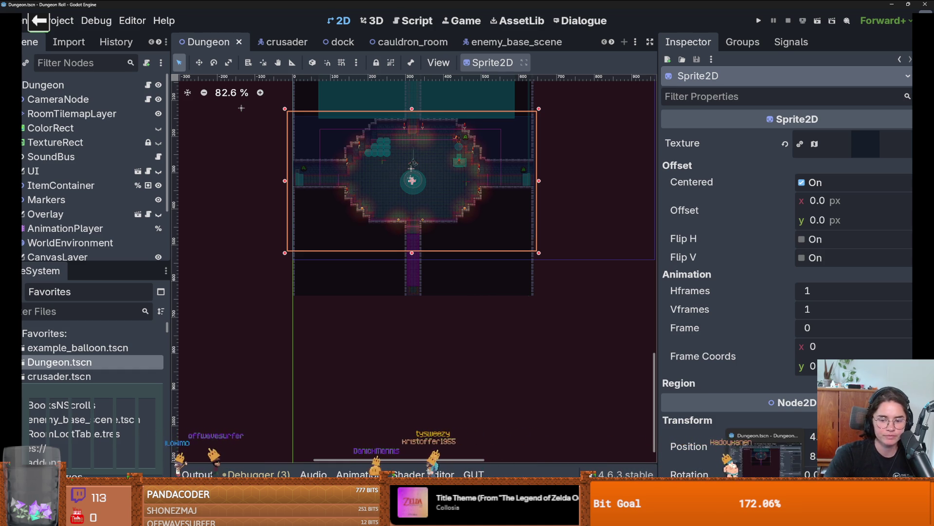
key("alt+Tab")
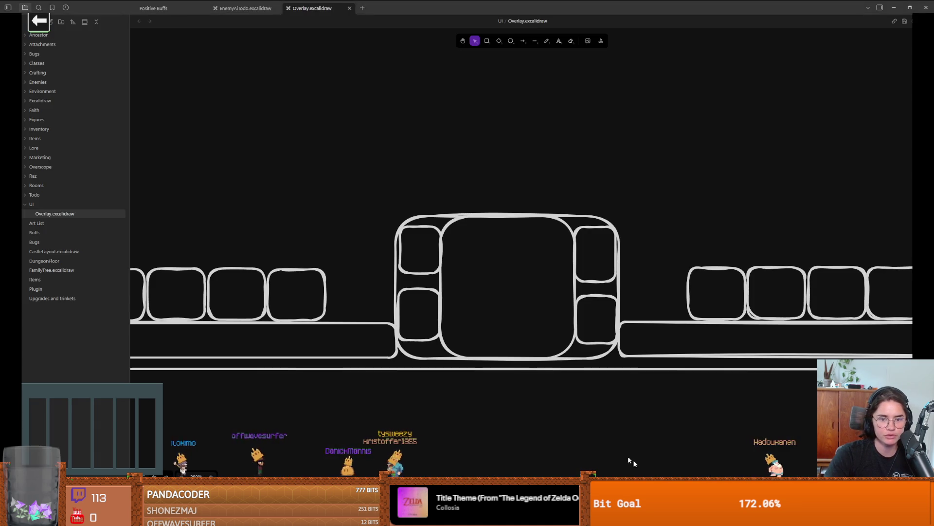
- Zoom out on the overlay sketch, then switch to Chrome and edit the Google search query
scroll(489, 375, "down", 1)
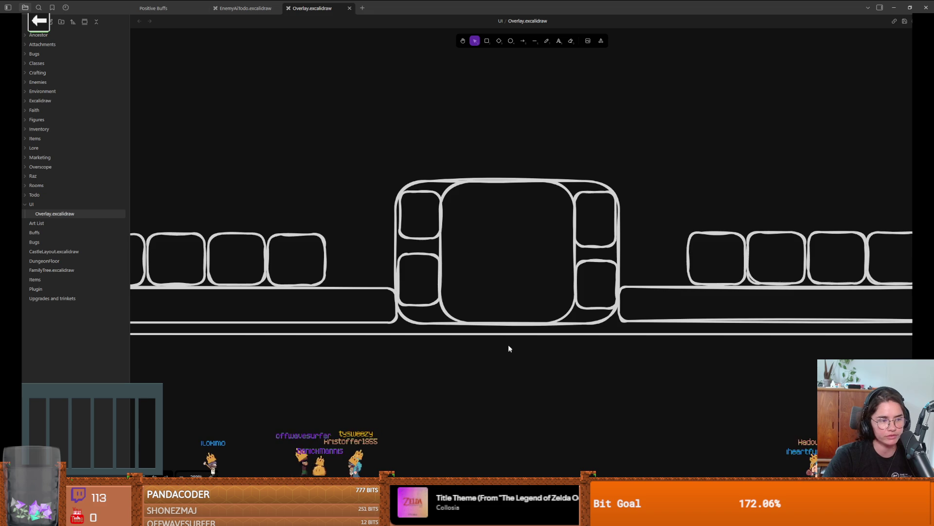
scroll(507, 345, "down", 1)
scroll(510, 346, "down", 4)
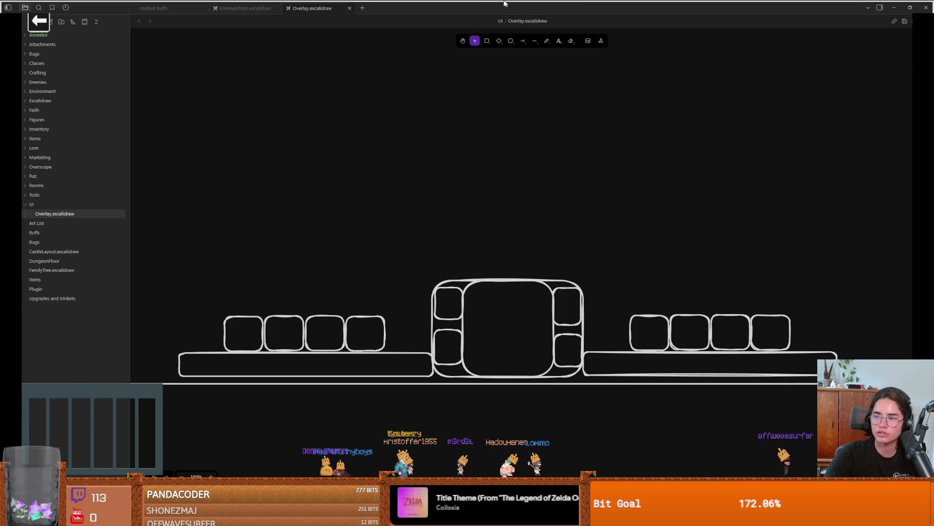
key("alt+Tab")
left_click(229, 66)
- Search Google for 'richard feynman books', look over the results, and return to Obsidian
type("books")
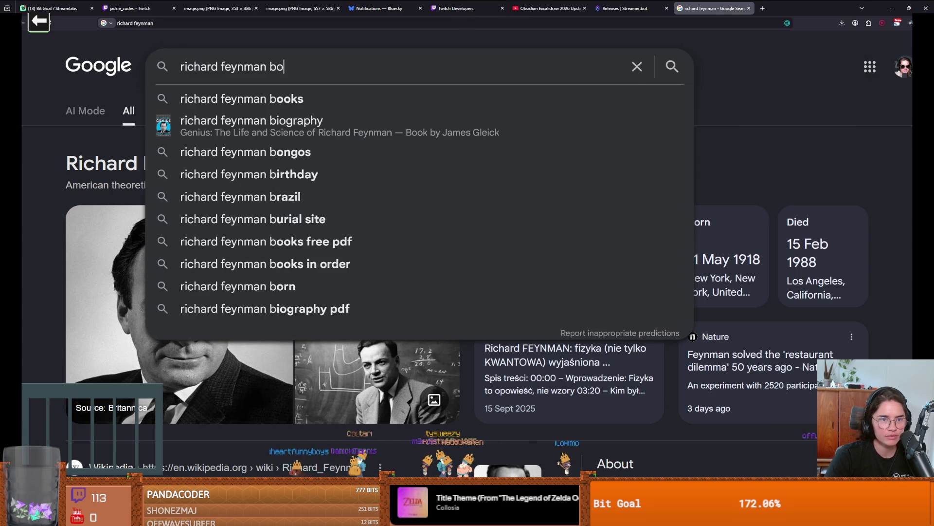
key("Return")
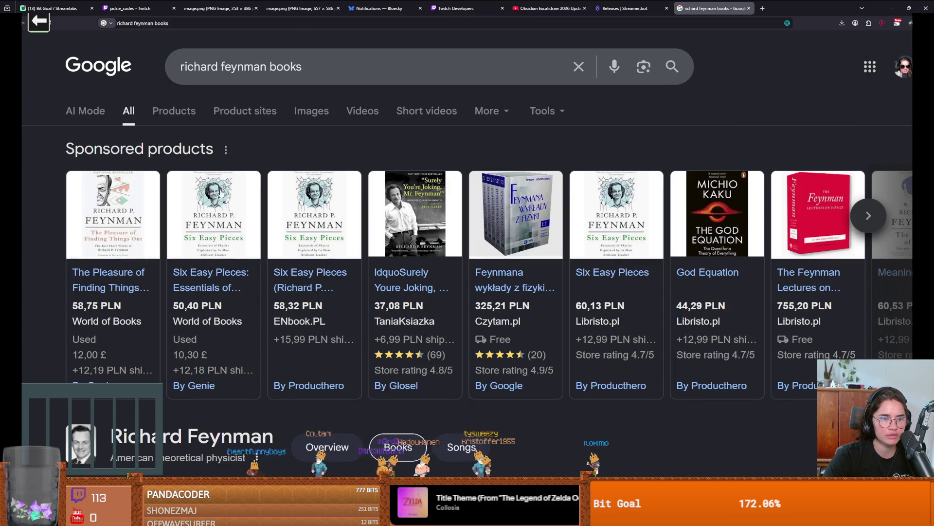
mouse_move(420, 220)
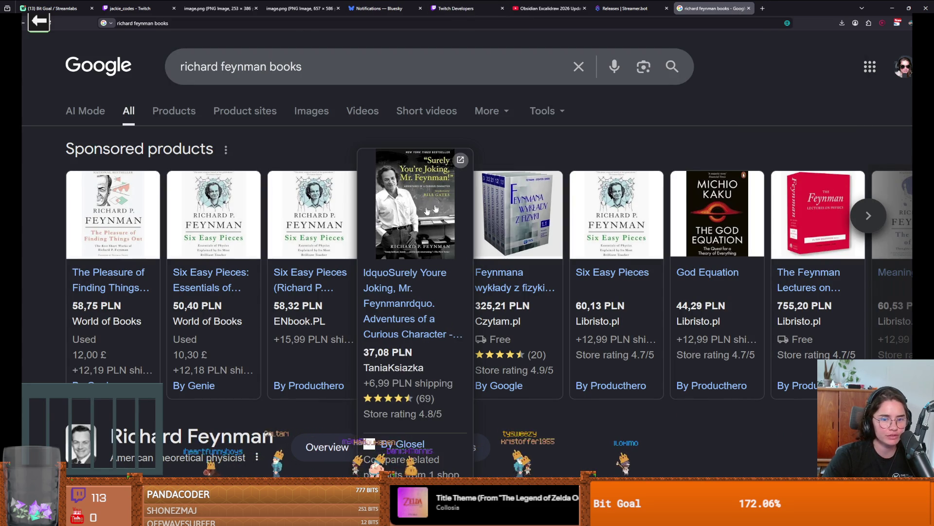
key("alt+Tab")
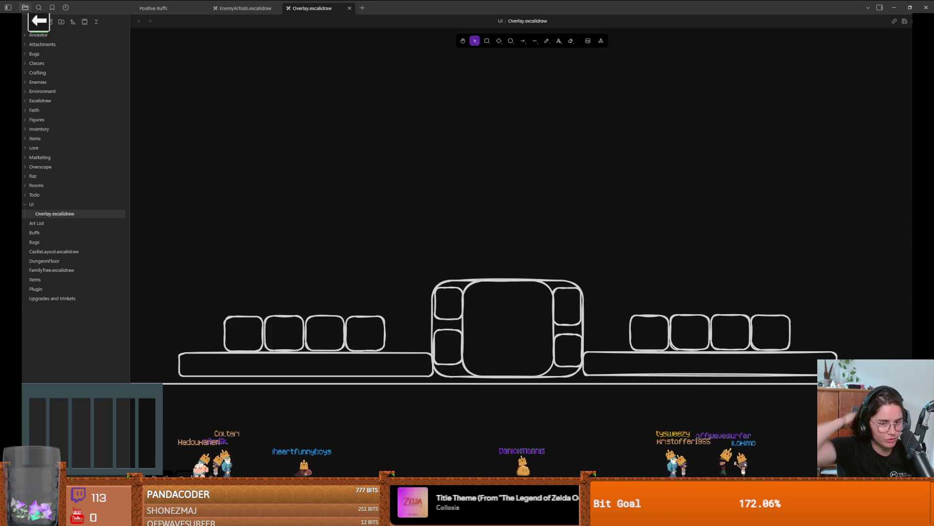
- In the overlay sketch, nudge the lower-left slot down and shorten it slightly
scroll(638, 245, "up", 2)
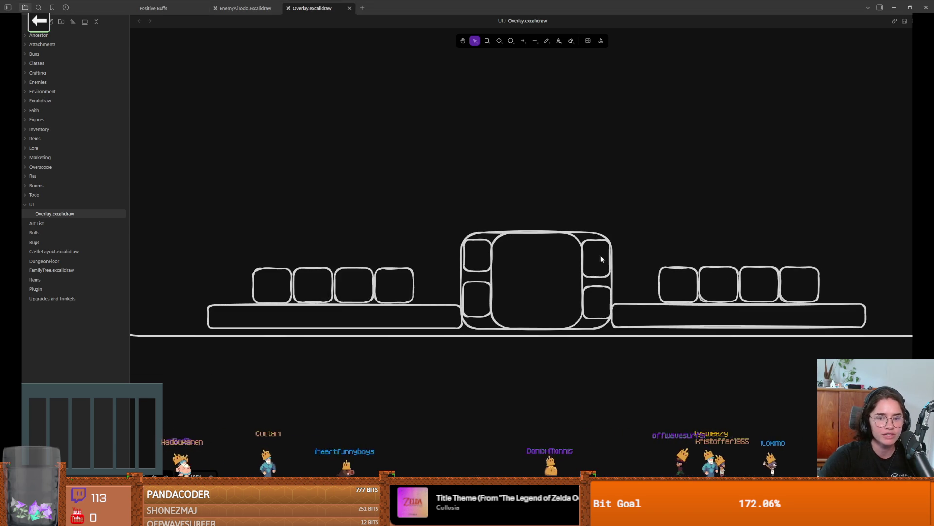
scroll(615, 265, "up", 5)
scroll(627, 266, "left", 2)
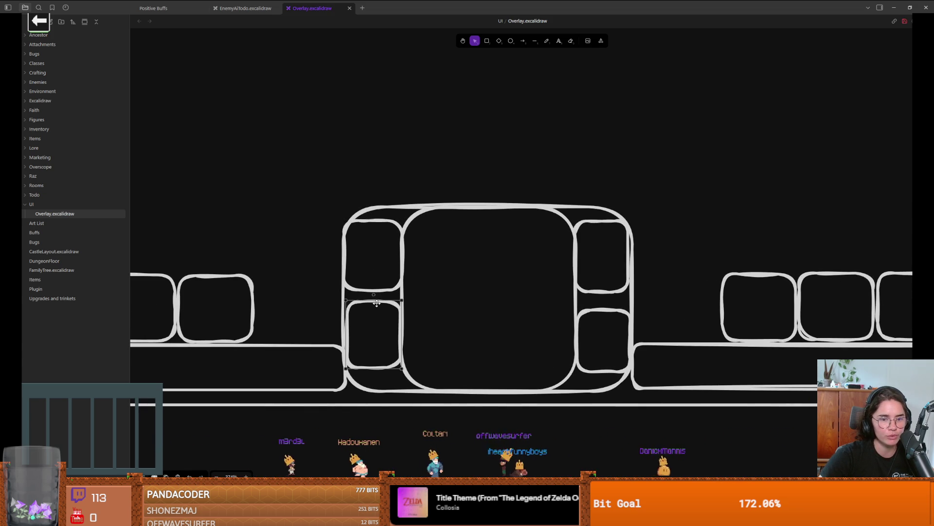
left_click_drag(377, 305, 377, 308)
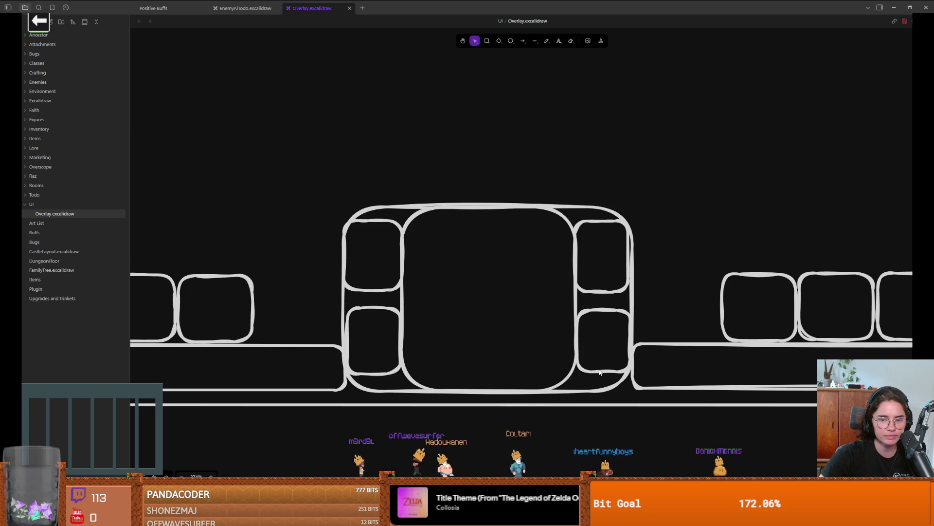
left_click_drag(379, 374, 379, 372)
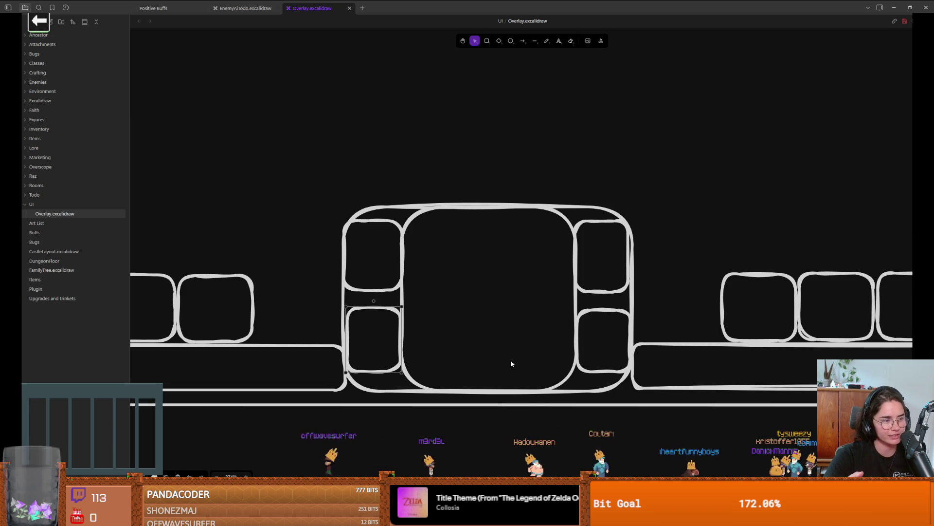
- Look over the top of the overlay frame, then launch the Dungeon Roll game from Godot with F5
scroll(509, 160, "right", 2)
scroll(482, 166, "down", 5)
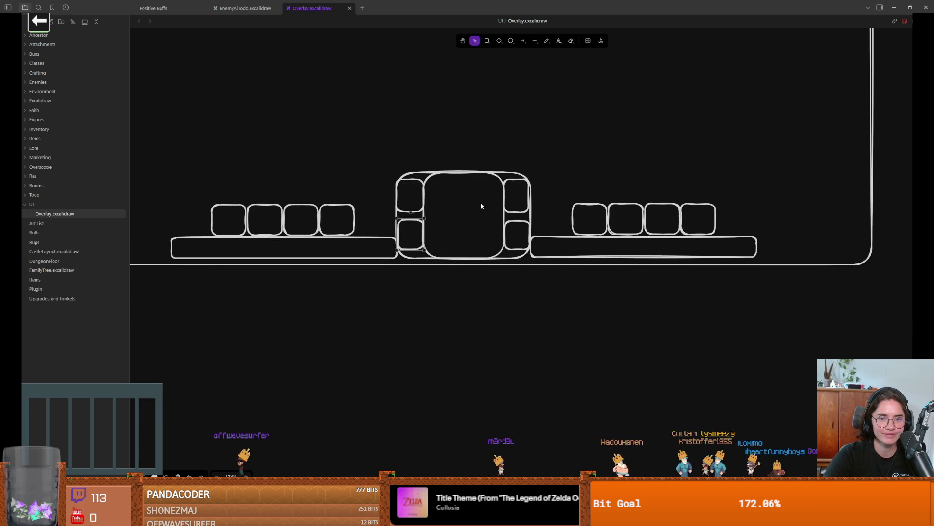
scroll(492, 223, "down", 5)
scroll(517, 228, "up", 5)
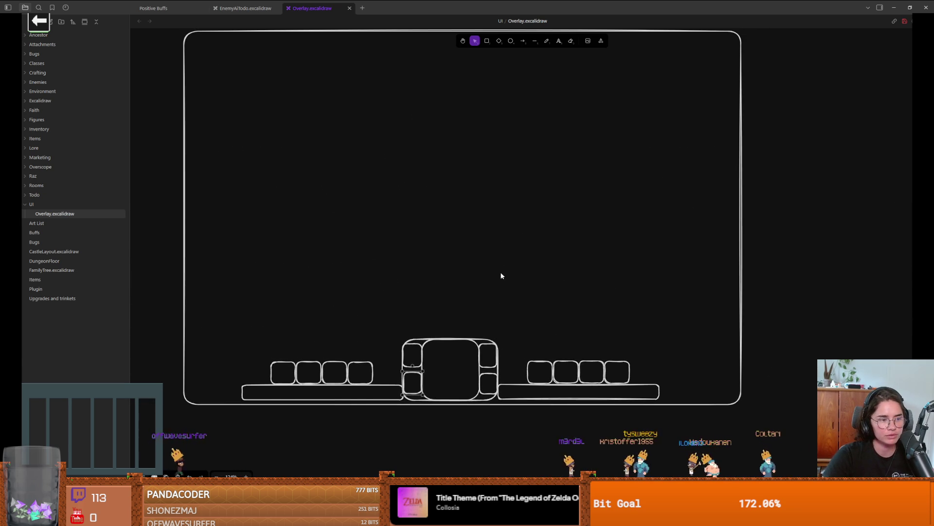
left_click_drag(501, 275, 510, 226)
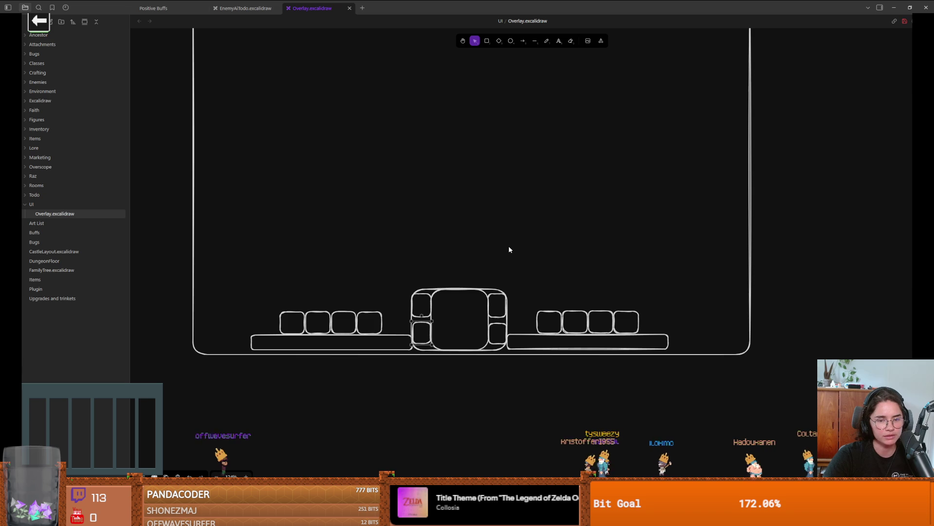
scroll(509, 249, "up", 3)
scroll(506, 292, "down", 1)
scroll(506, 295, "down", 1)
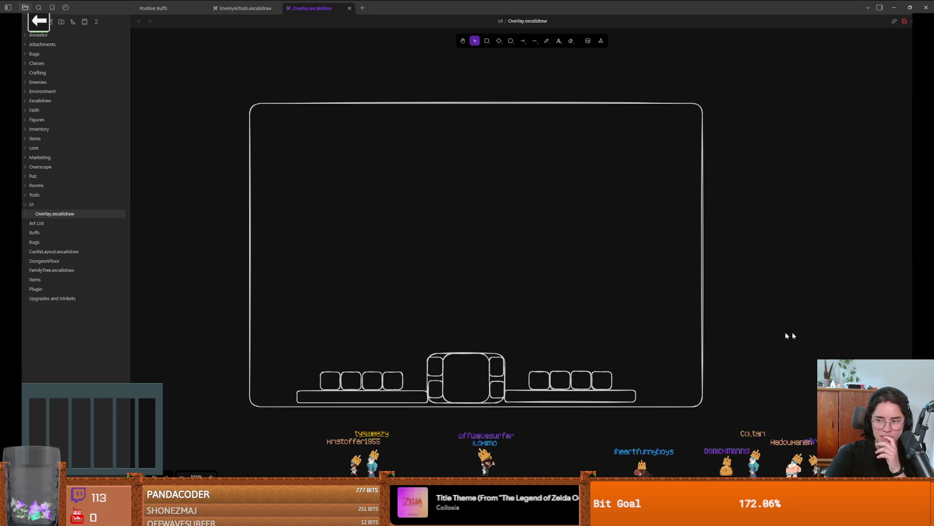
key("alt+Tab")
key("F5")
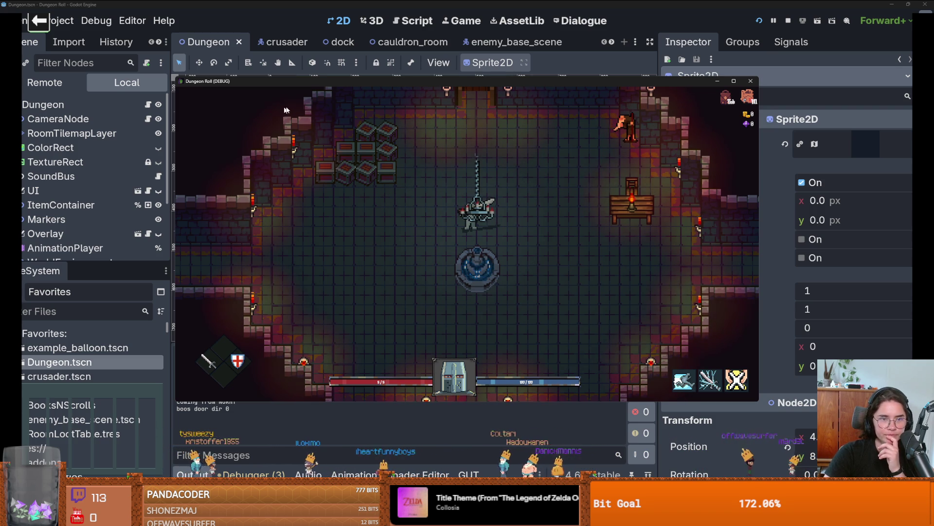
- Stop the test run, glance at the overlay sketch, and open the CharacterOverlay scene
left_click(752, 82)
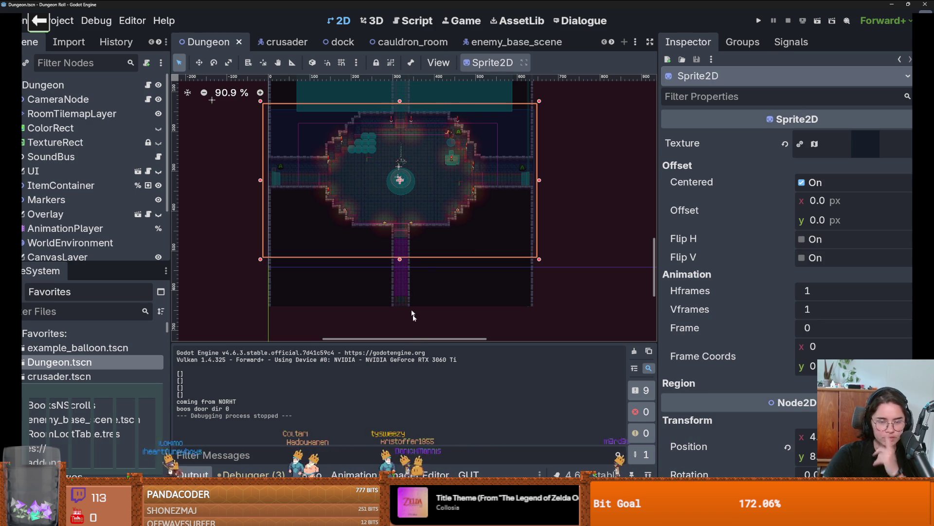
scroll(297, 179, "left", 1)
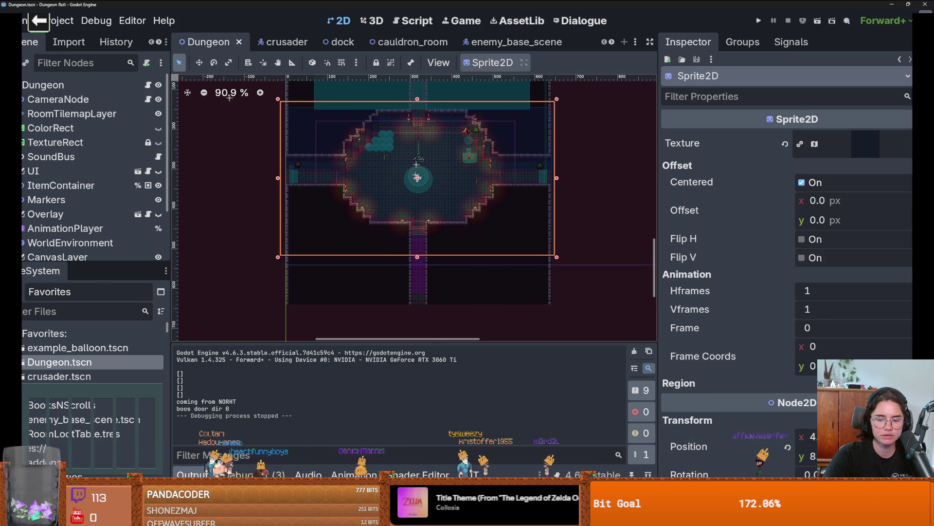
key("alt+Tab")
key("alt+Tab")
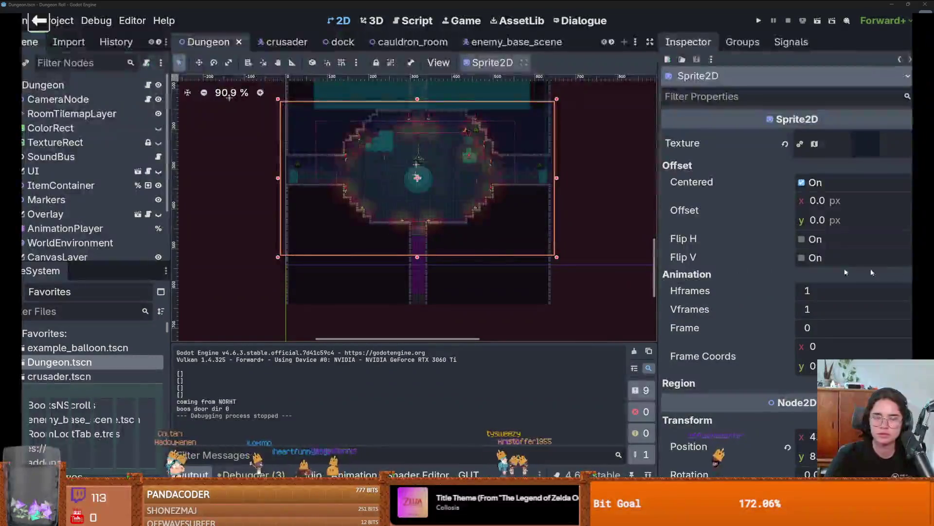
scroll(352, 227, "up", 1)
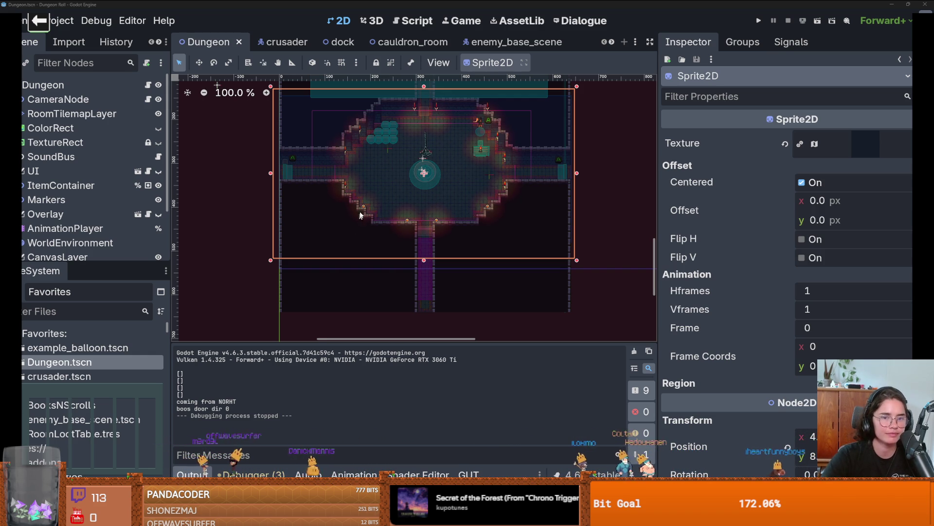
scroll(381, 244, "up", 1)
scroll(66, 202, "down", 2)
left_click(138, 170)
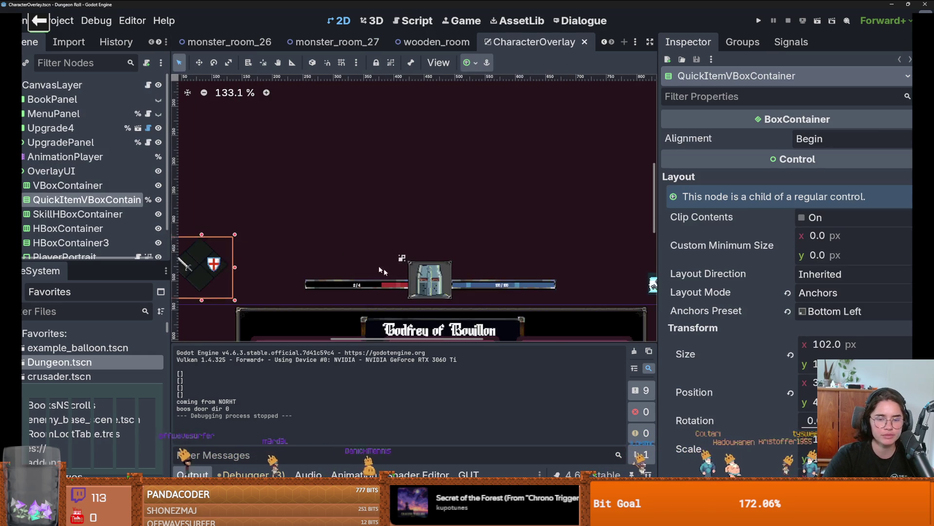
- Lower the VBoxContainer holding the health and mana bars slightly, keeping the mana label in place
scroll(362, 261, "up", 2)
left_click(428, 275)
left_click(499, 282)
left_click_drag(497, 282, 492, 291)
key("ctrl+z")
left_click(70, 203)
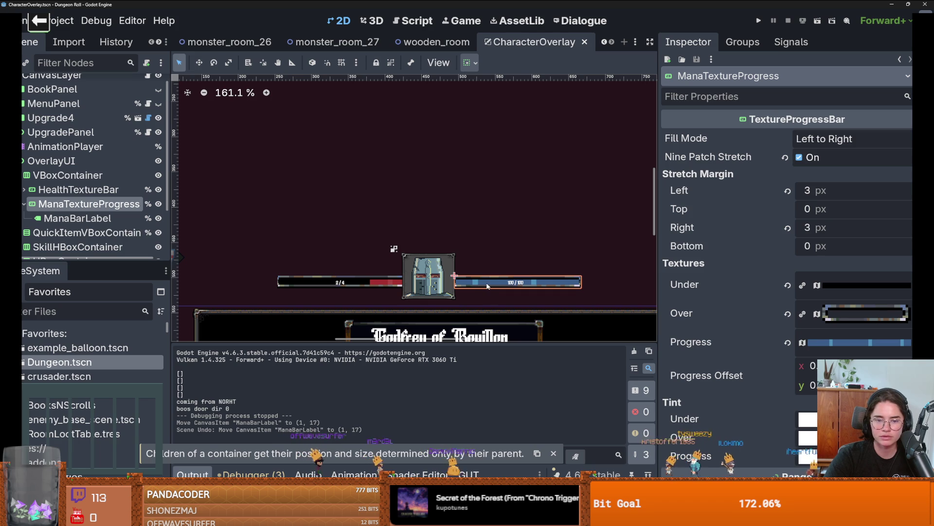
scroll(488, 286, "up", 2)
left_click(445, 251)
mouse_move(445, 251)
left_mouse_down()
mouse_move(446, 266)
mouse_move(473, 277)
left_mouse_up()
- Move the skill icon row left so it sits beside the knight portrait
scroll(487, 250, "down", 4)
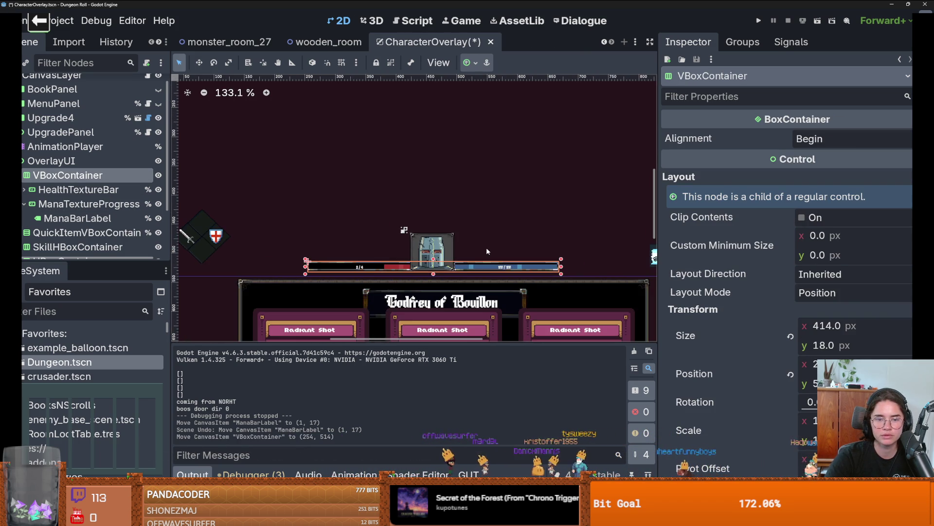
scroll(585, 255, "right", 3)
left_click(508, 243)
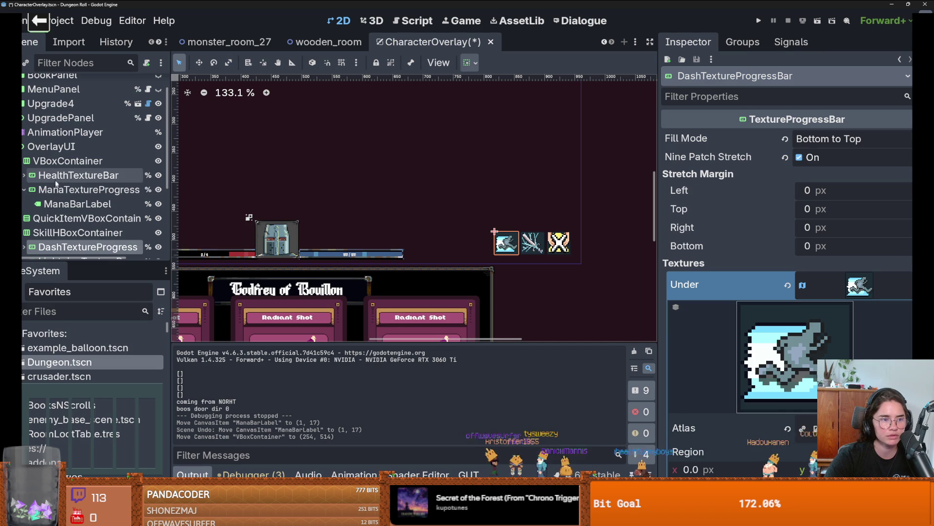
left_click_drag(494, 232, 311, 220)
scroll(302, 221, "up", 7)
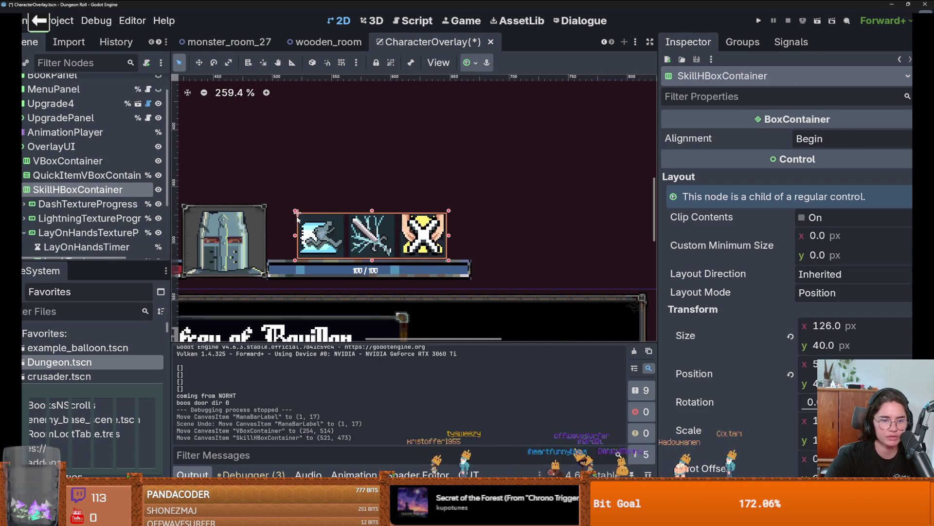
scroll(481, 243, "down", 2)
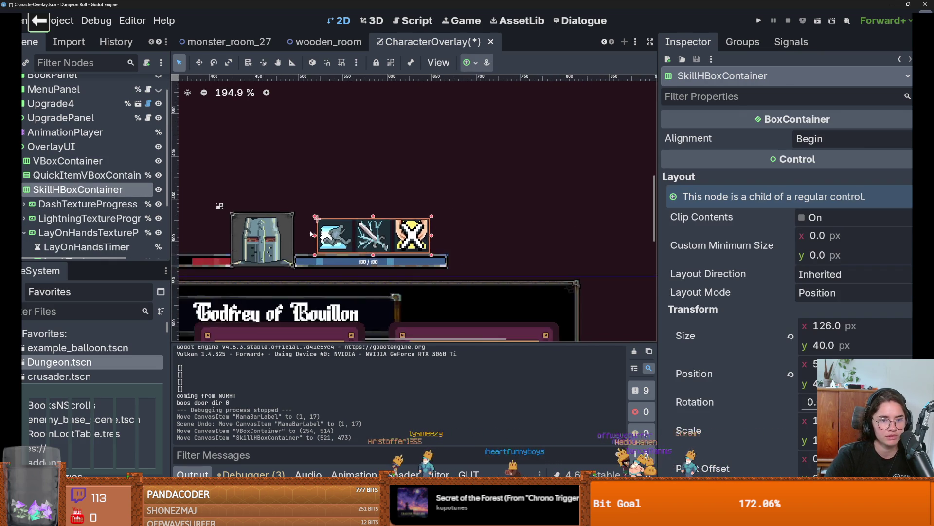
scroll(481, 243, "up", 1)
scroll(481, 244, "down", 1)
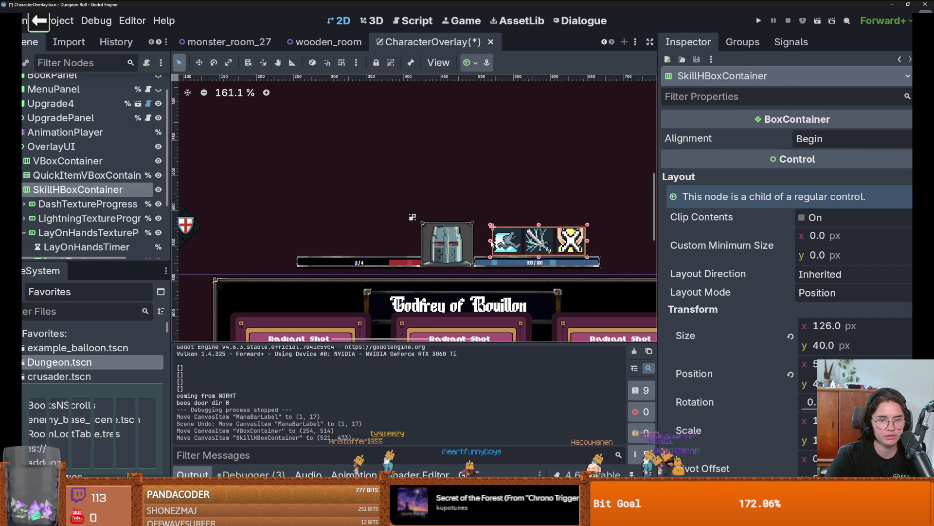
scroll(438, 241, "up", 1)
scroll(417, 241, "down", 1)
scroll(303, 229, "down", 1)
- Collapse QuickItemVBoxContainer and SkillHBoxContainer, and toggle the quick items' visibility to identify them
left_click(223, 226)
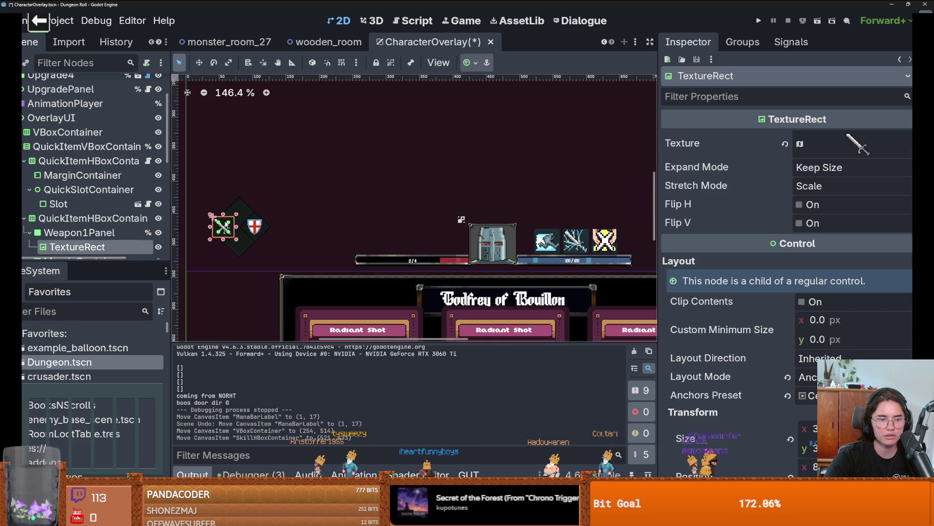
left_click(124, 146)
key("Left")
left_click(23, 161)
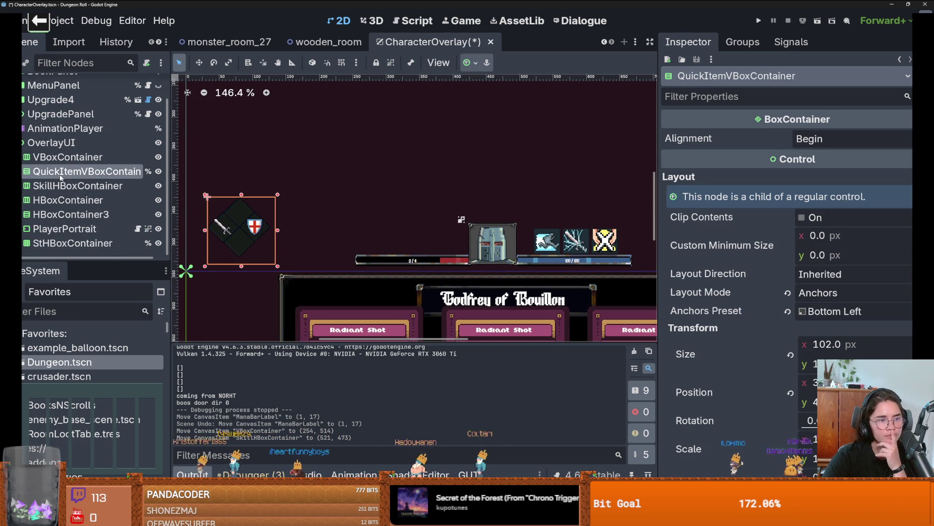
left_click(158, 171)
left_click(158, 171)
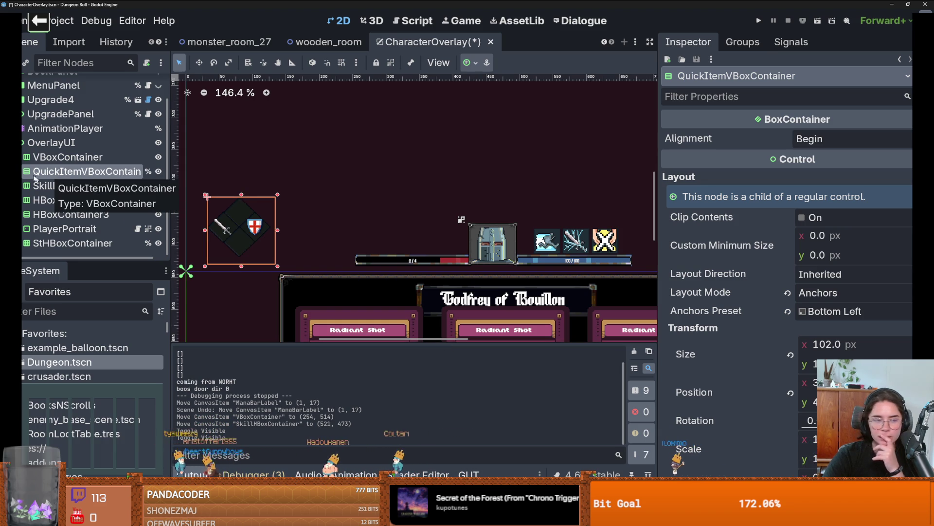
right_click(53, 174)
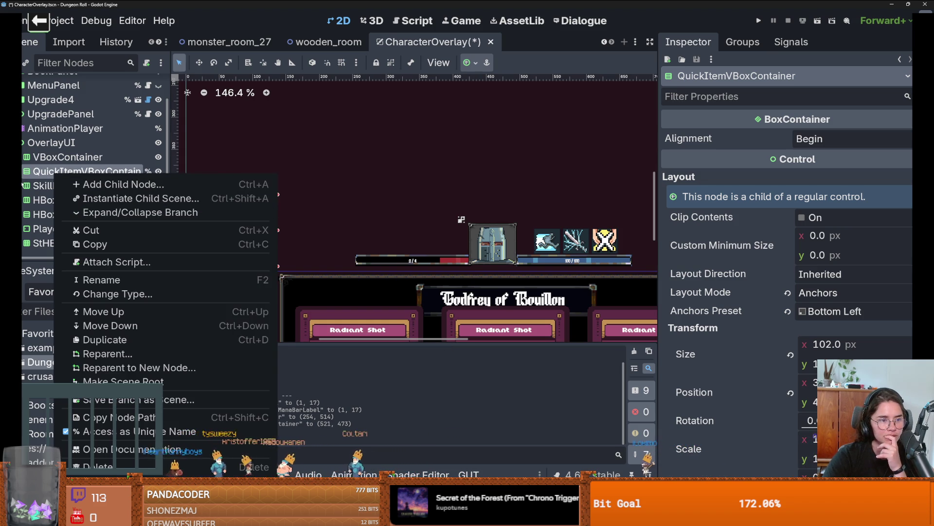
- Change QuickItemVBoxContainer's type to HBoxContainer so the item rows line up horizontally
key("Escape")
double_click(73, 172)
left_click(24, 186)
left_click(23, 200)
left_click(24, 214)
right_click(86, 170)
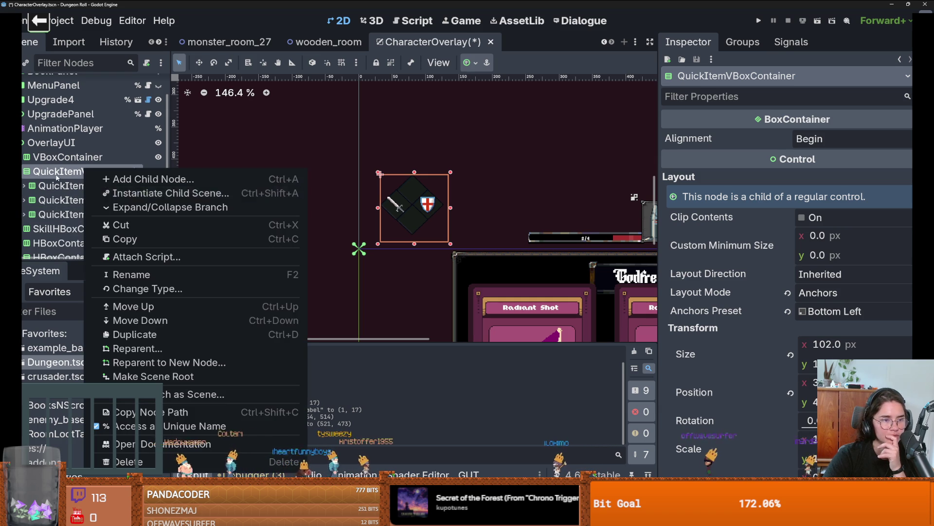
right_click(63, 172)
left_click(176, 287)
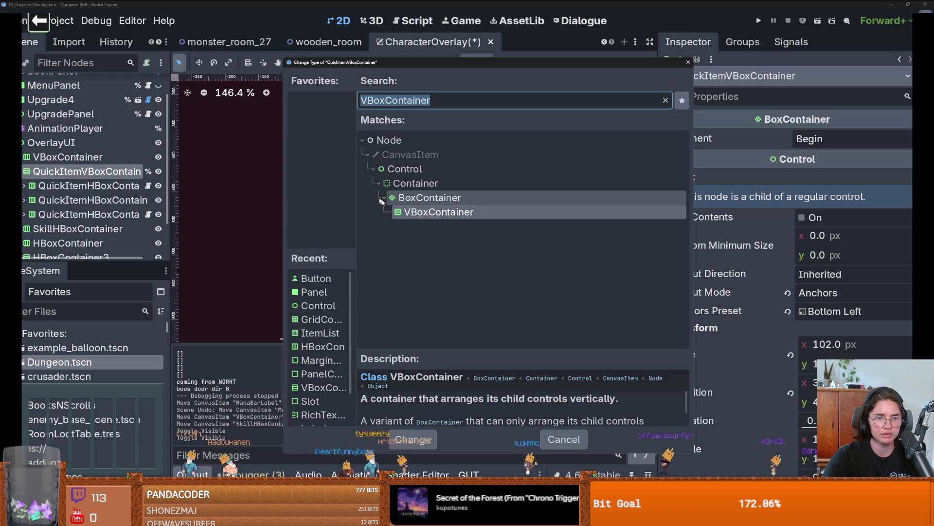
type("hbox")
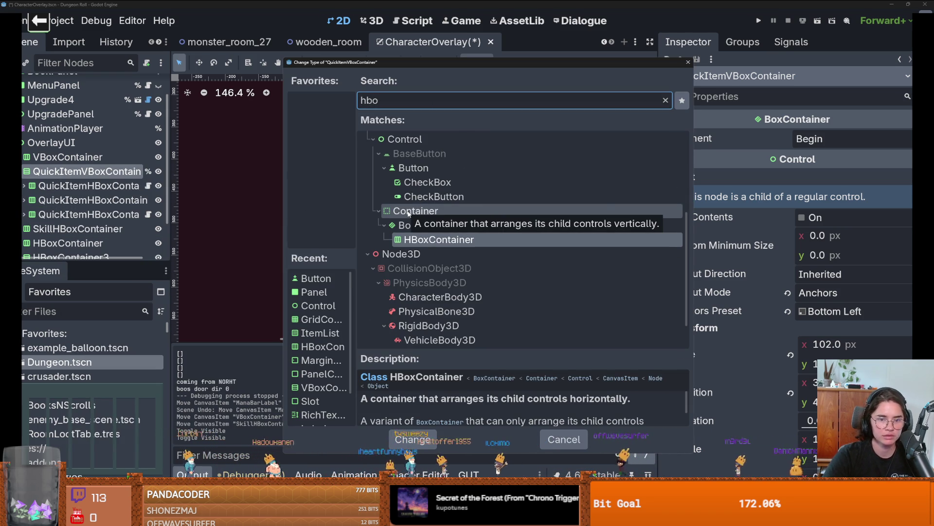
key("Return")
- Change the first QuickItemHBoxContainer's type to a plain Control node
scroll(459, 219, "up", 1)
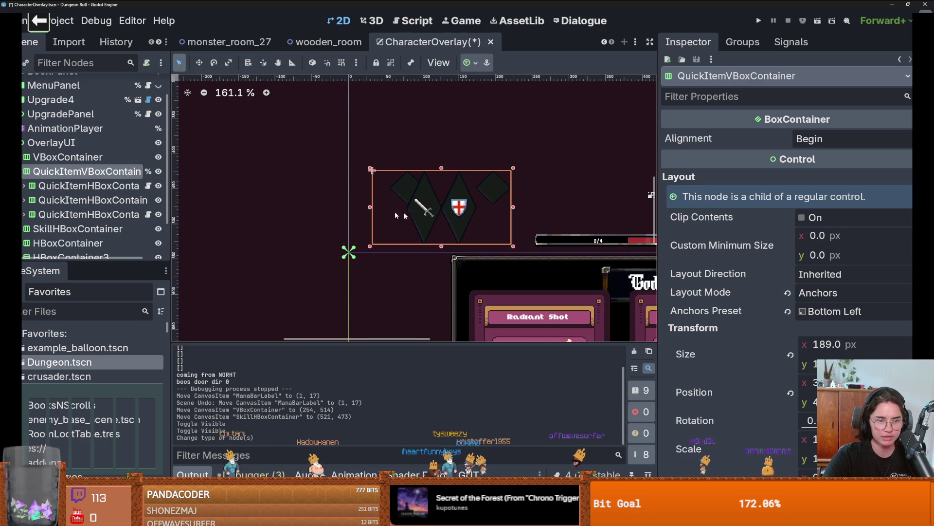
left_click(23, 186)
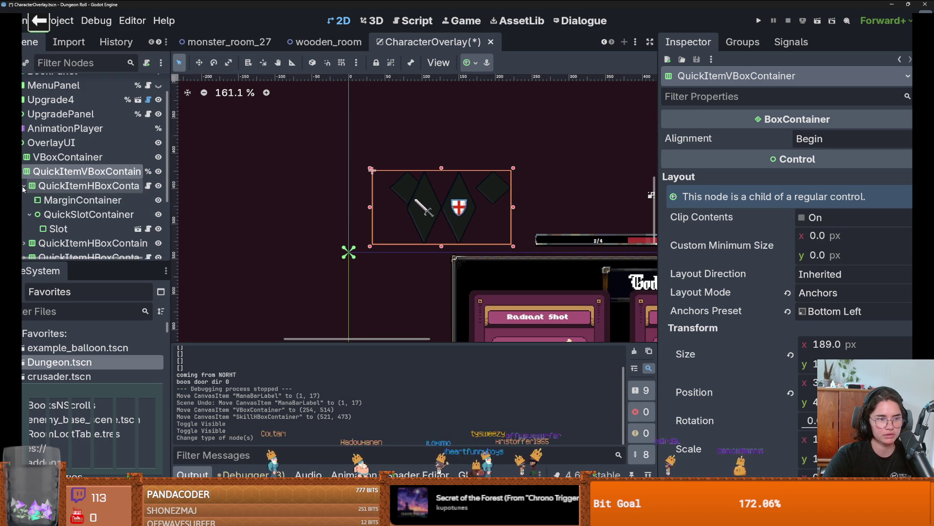
scroll(36, 194, "down", 1)
left_click(30, 193)
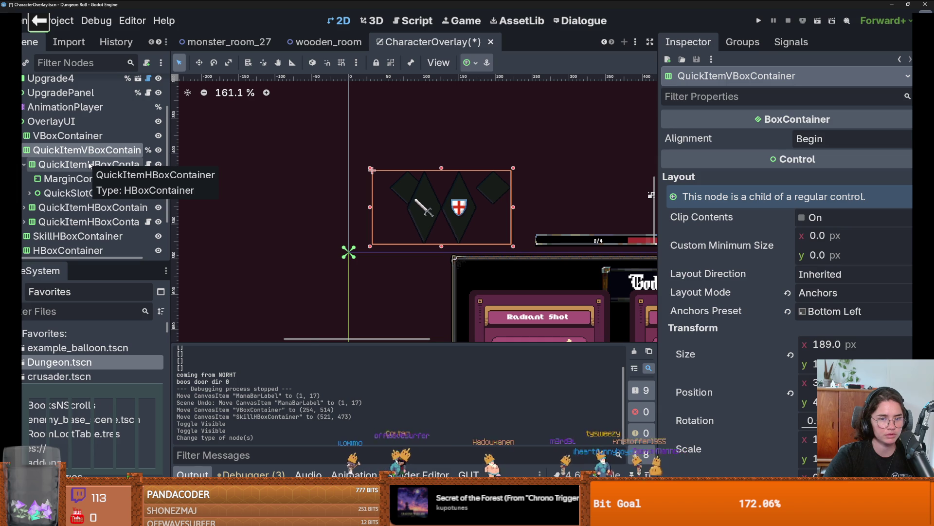
right_click(90, 166)
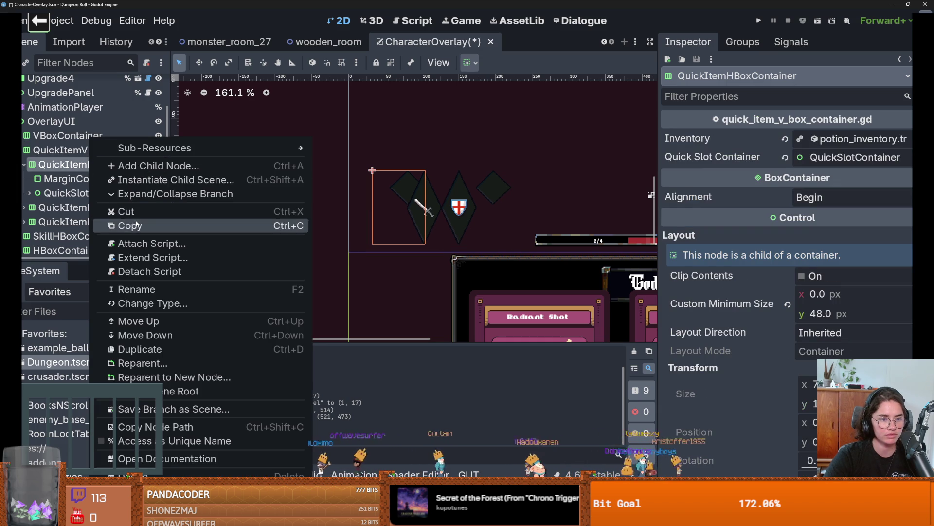
left_click(165, 304)
type("control")
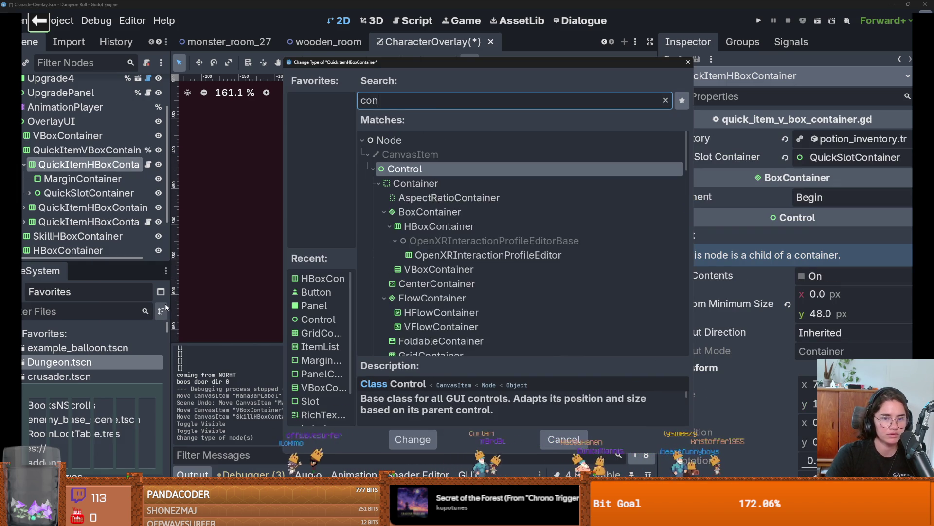
key("Return")
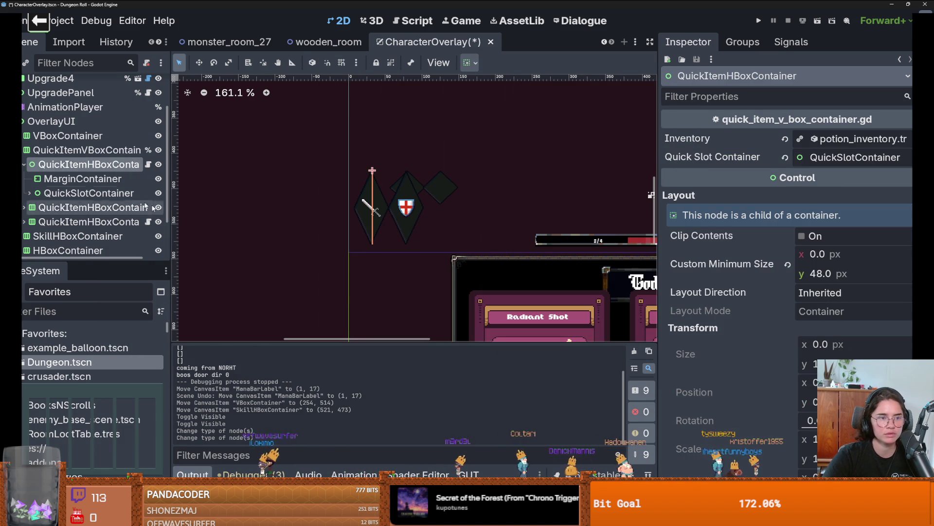
- Open quick_item_v_box_container.gd and expand QuickItemHBoxContainer2 to inspect its weapon panels
left_click(148, 164)
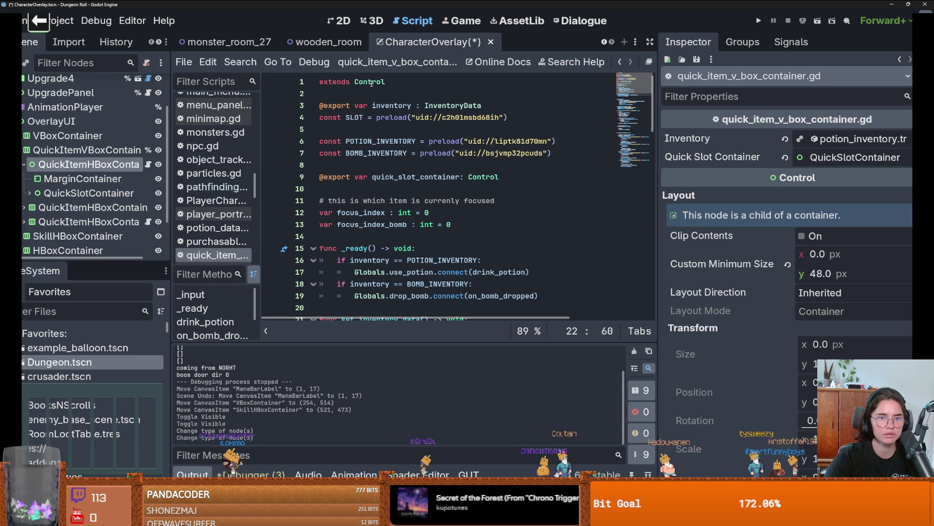
right_click(73, 208)
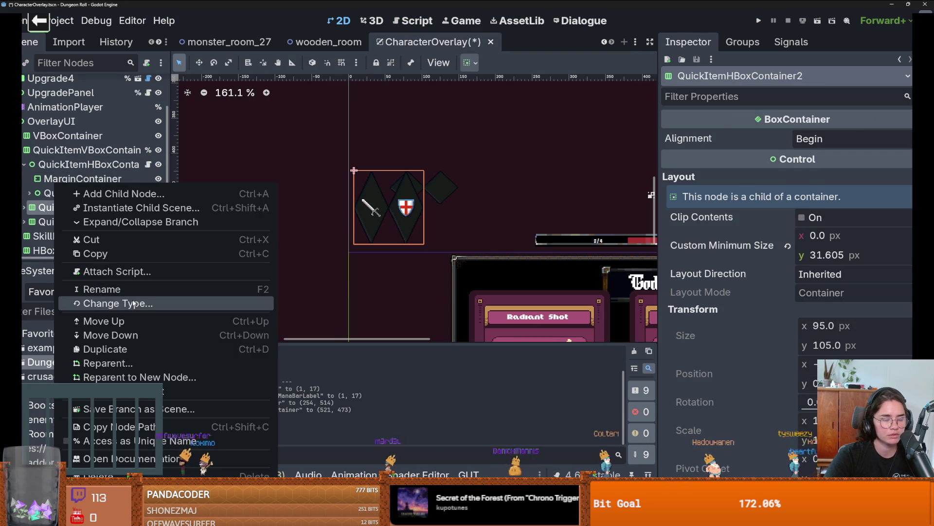
left_click(48, 227)
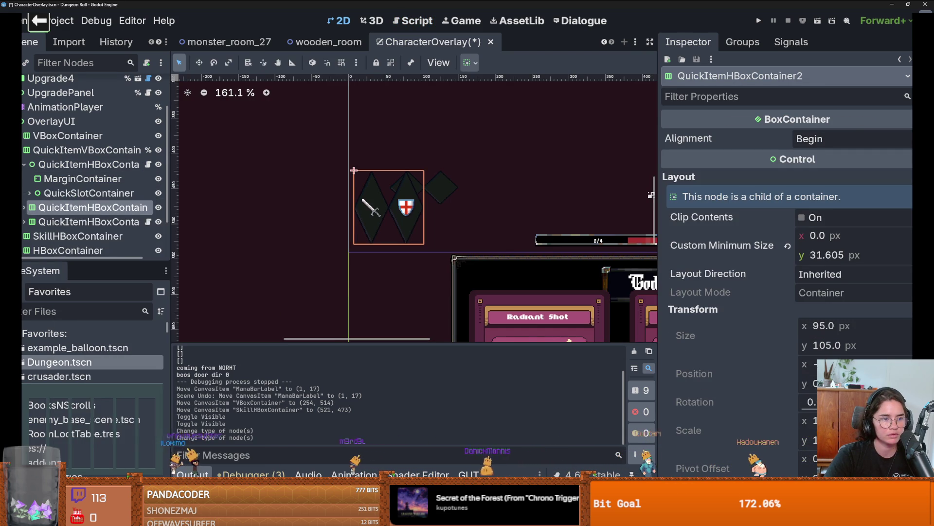
left_click(24, 208)
scroll(34, 204, "down", 1)
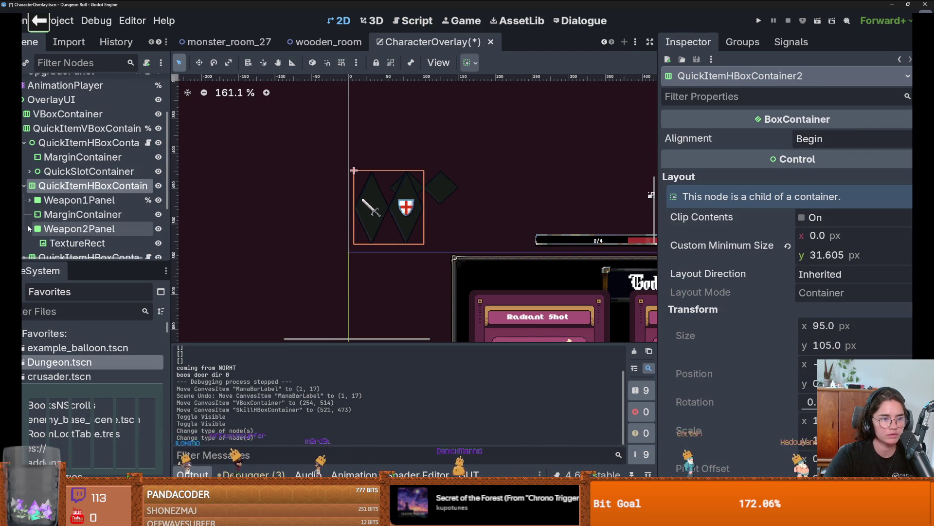
left_click(29, 229)
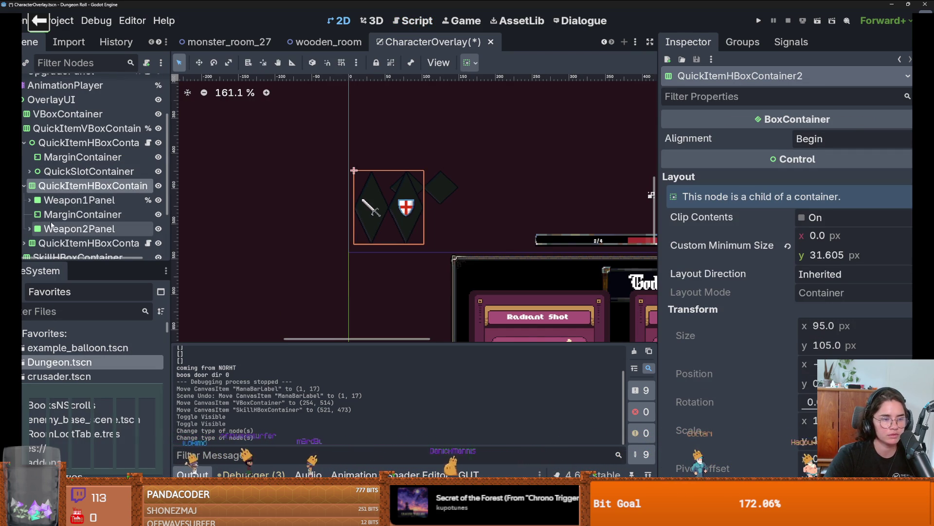
- Move Weapon1Panel and Weapon2Panel up out of QuickItemHBoxContainer2
right_click(77, 144)
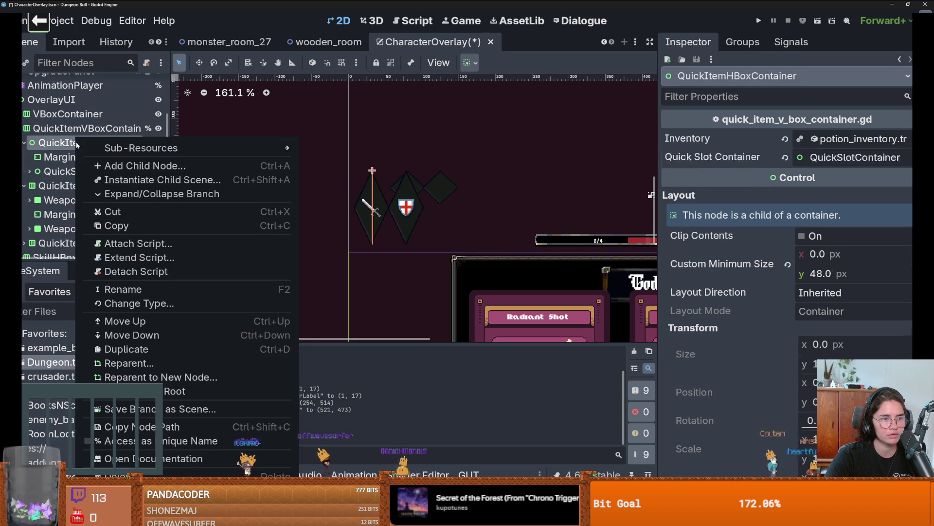
left_click(55, 141)
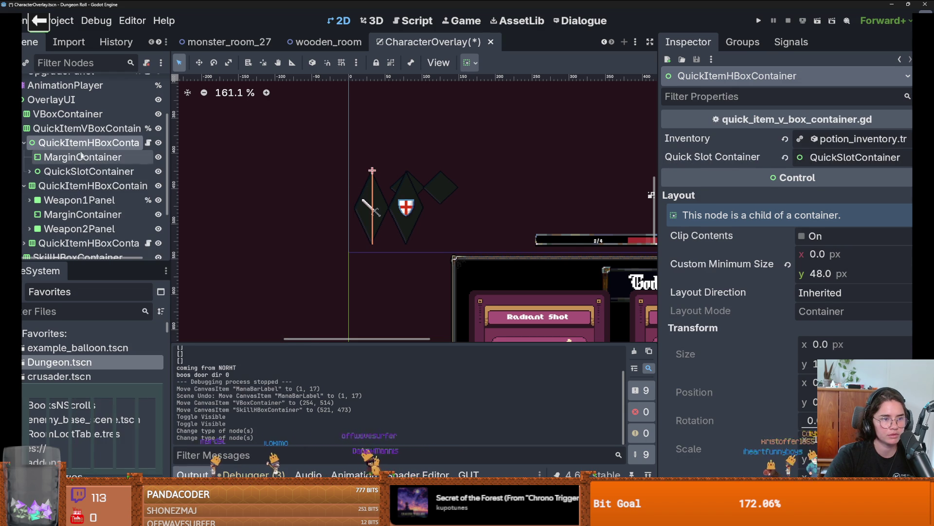
scroll(63, 199, "down", 1)
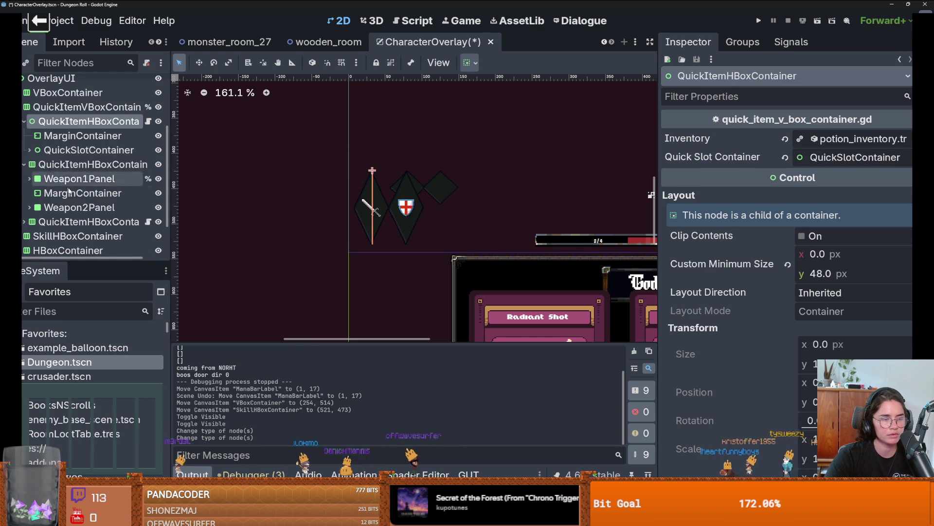
scroll(64, 180, "up", 1)
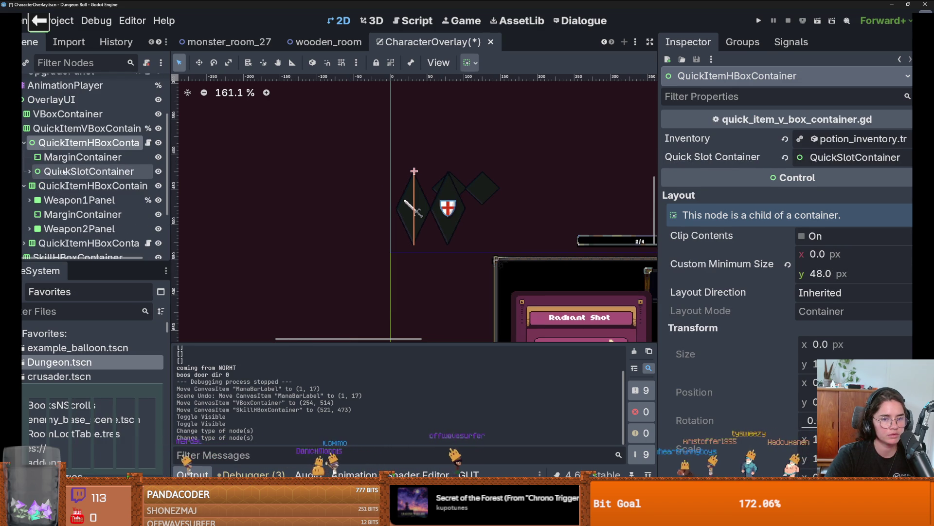
left_click_drag(56, 199, 43, 138)
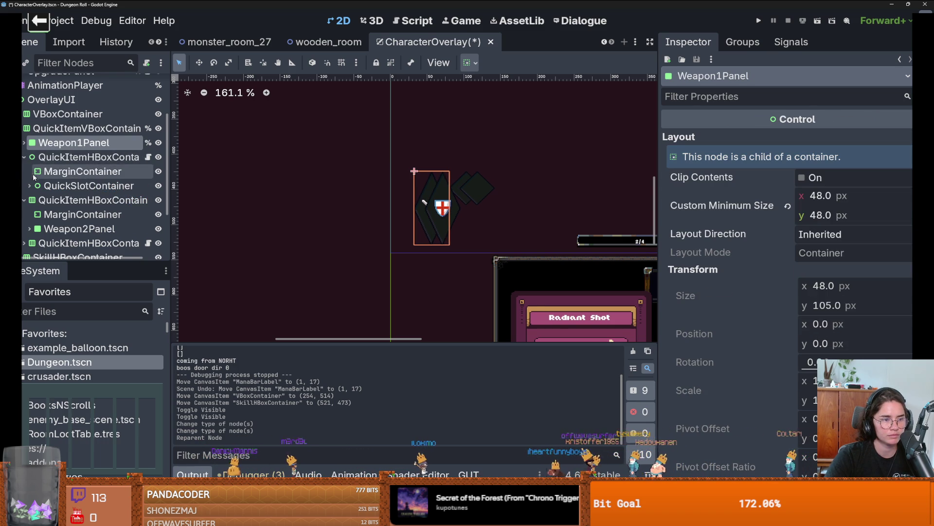
left_click_drag(47, 193, 47, 154)
- Delete the emptied QuickItemHBoxContainer2 together with its MarginContainer
left_click(60, 187)
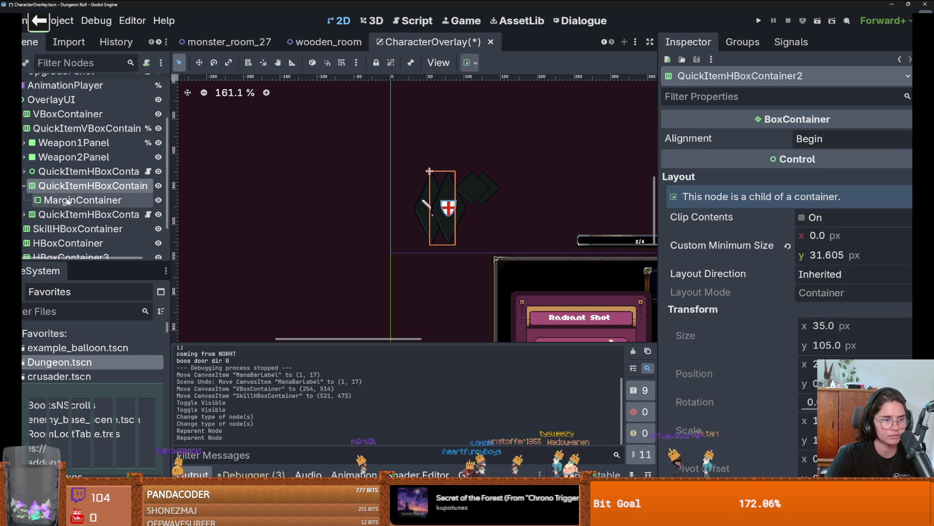
left_click(59, 200, "ctrl")
right_click(76, 200)
left_click(105, 457)
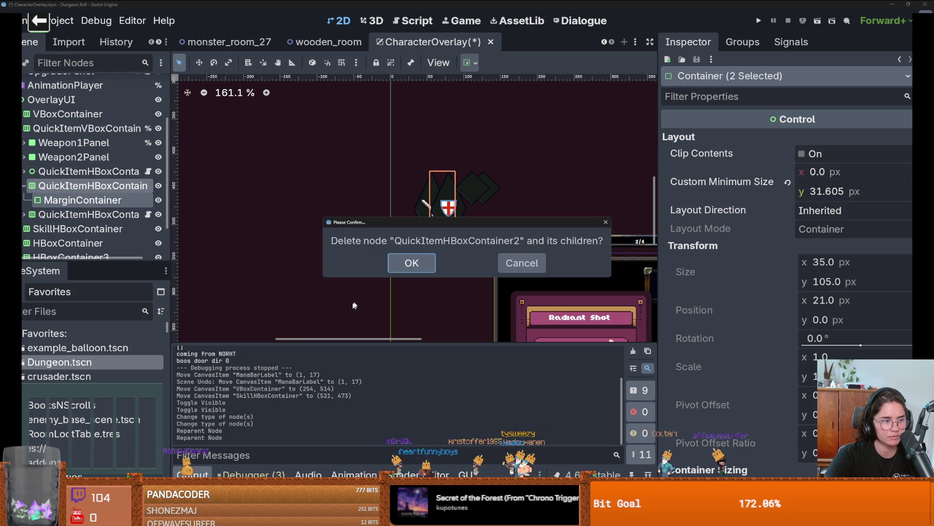
left_click(411, 264)
- Change QuickItemHBoxContainer3's type to a plain Control node
left_click(25, 186)
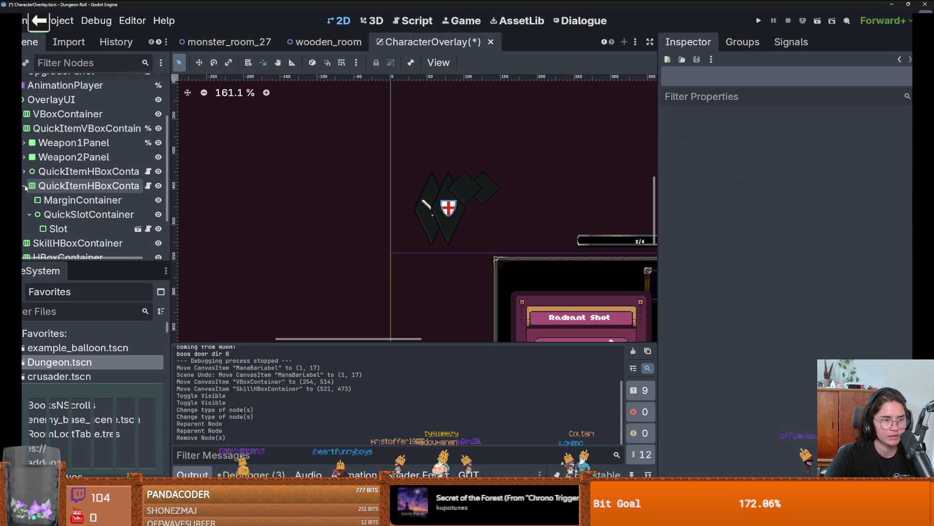
right_click(52, 186)
right_click(52, 186)
right_click(52, 187)
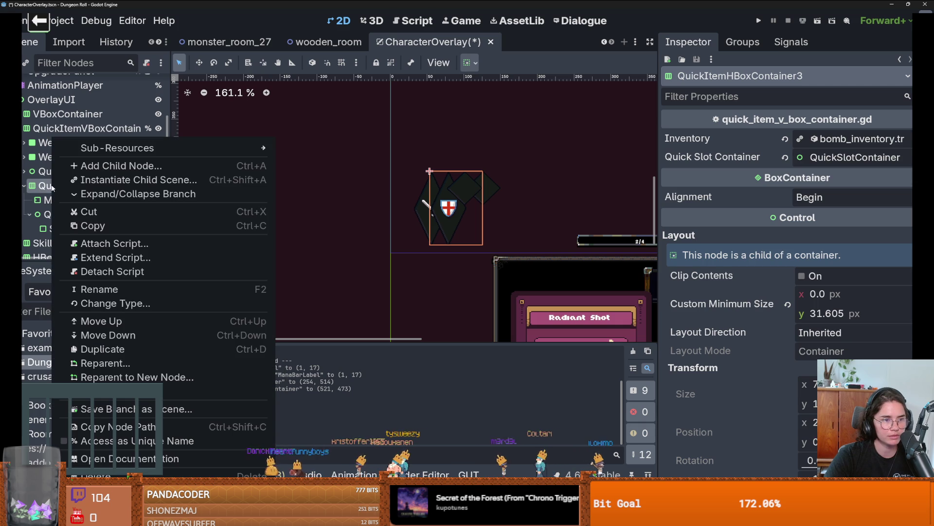
left_click(115, 302)
type("control")
key("Return")
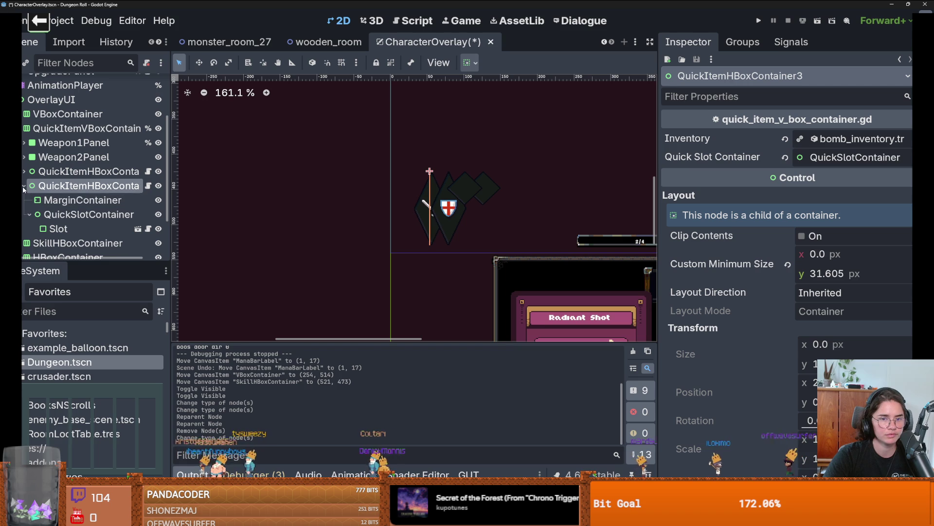
left_click(66, 145)
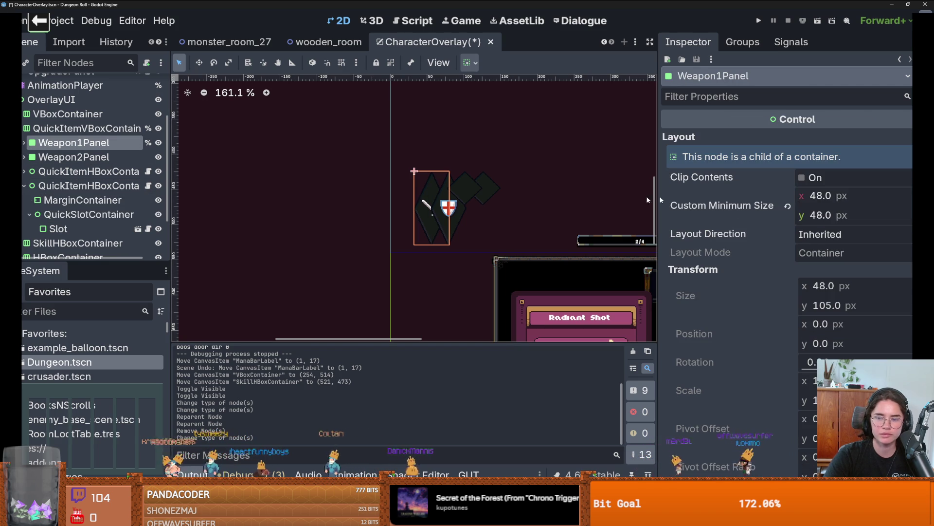
- Set Weapon1Panel's Custom Minimum Size to 32 × 32 px
left_click(73, 172)
left_click(73, 142)
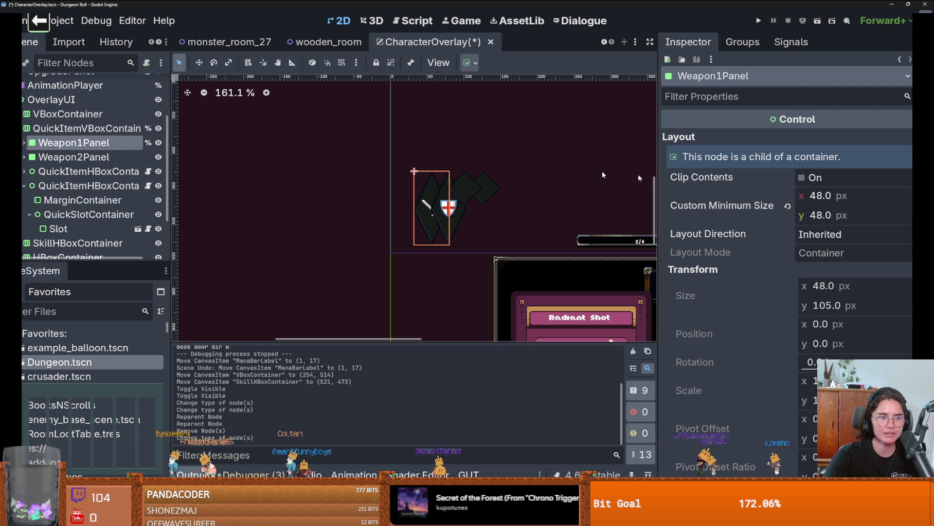
scroll(766, 312, "down", 5)
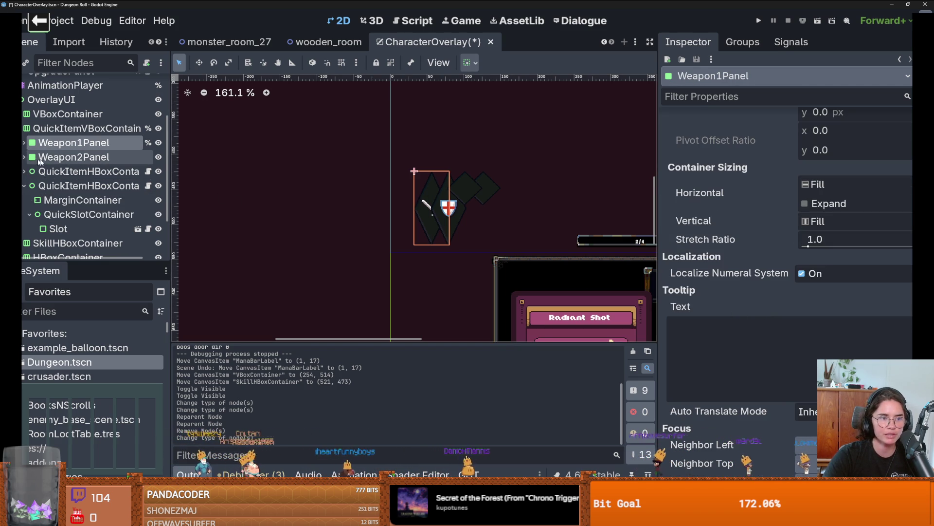
scroll(828, 243, "up", 6)
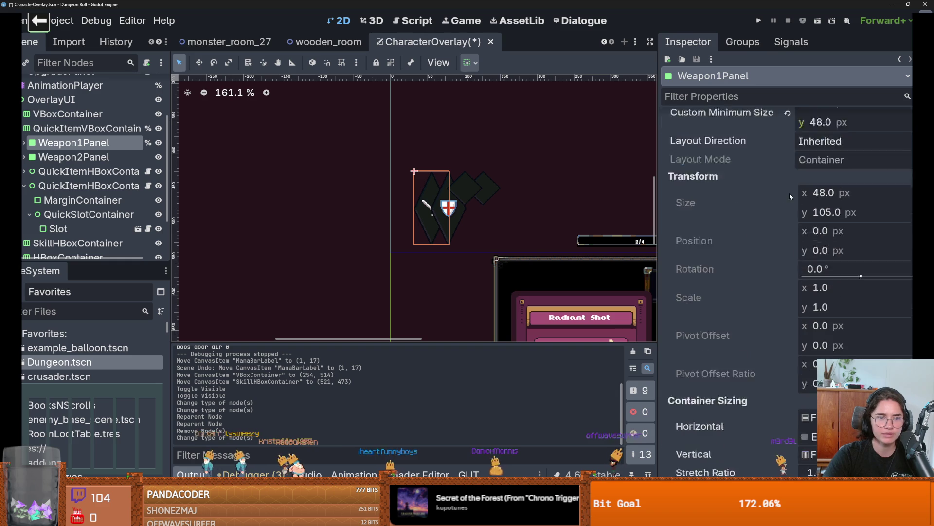
left_click(849, 198)
left_click(842, 211)
type("32")
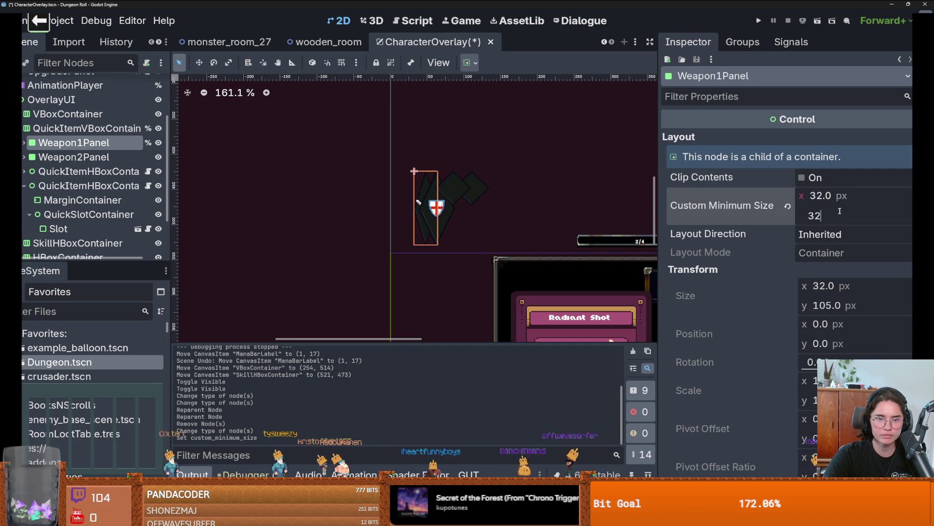
scroll(837, 278, "down", 6)
scroll(836, 285, "up", 6)
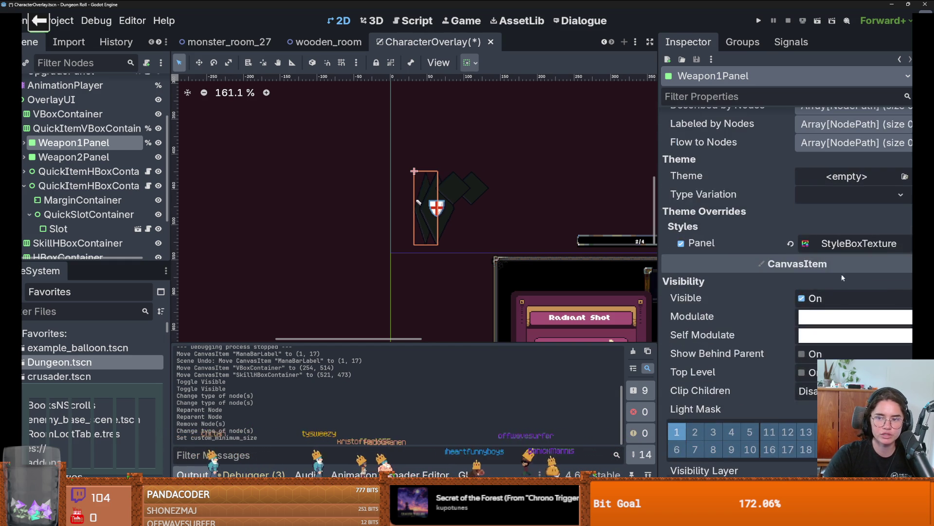
- Quick Load metal_frame_style_box.tres as Weapon1Panel's panel style override
right_click(857, 243)
left_click(815, 341)
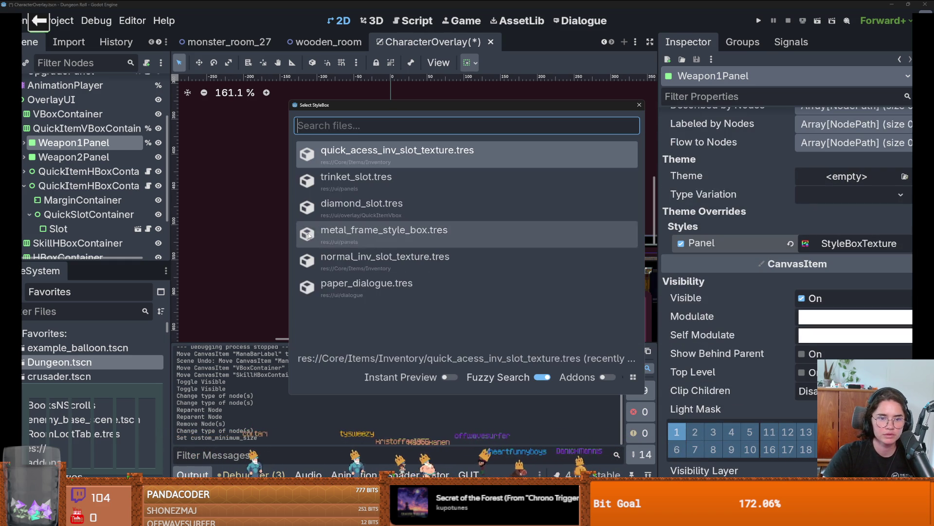
double_click(373, 158)
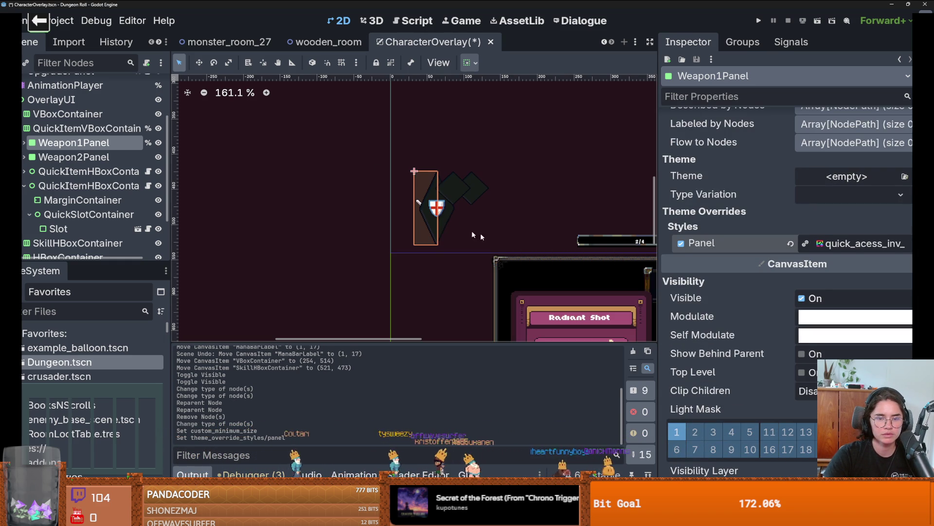
key("ctrl+z")
right_click(856, 243)
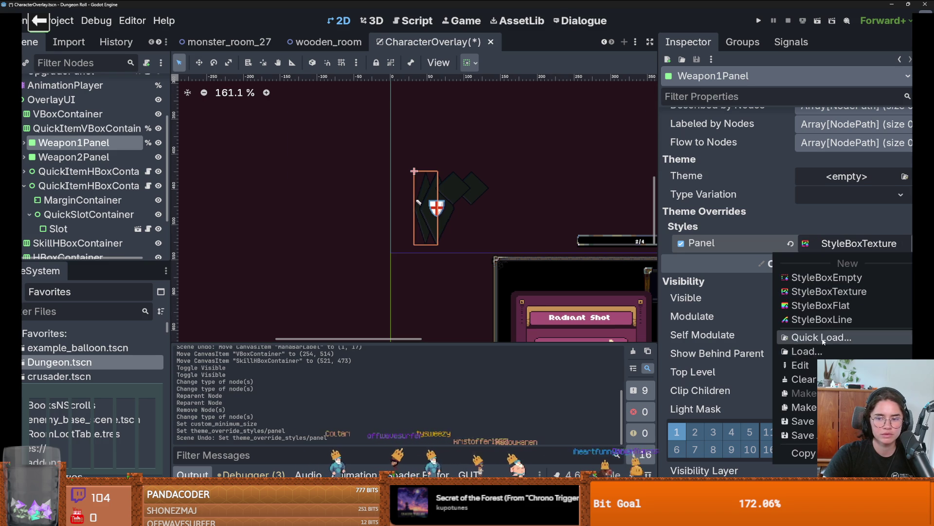
left_click(822, 338)
double_click(421, 229)
scroll(430, 229, "up", 4)
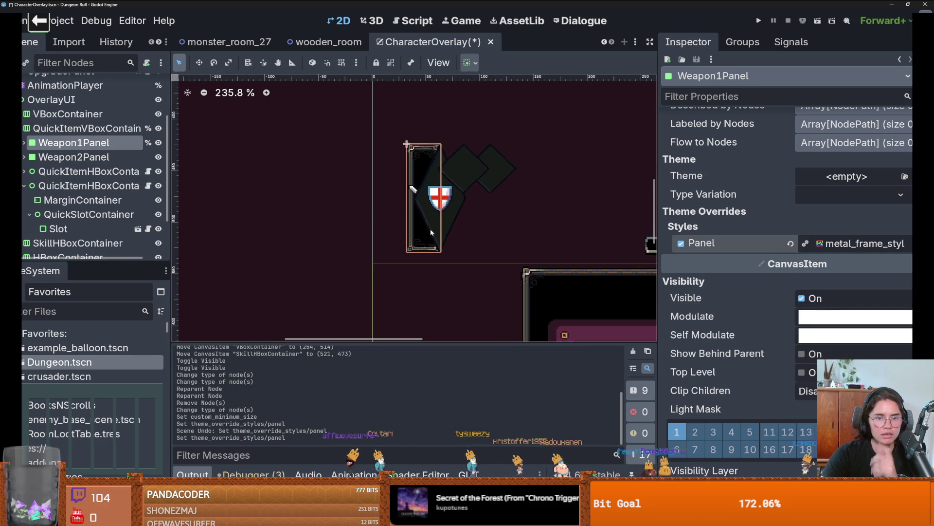
left_click(24, 143)
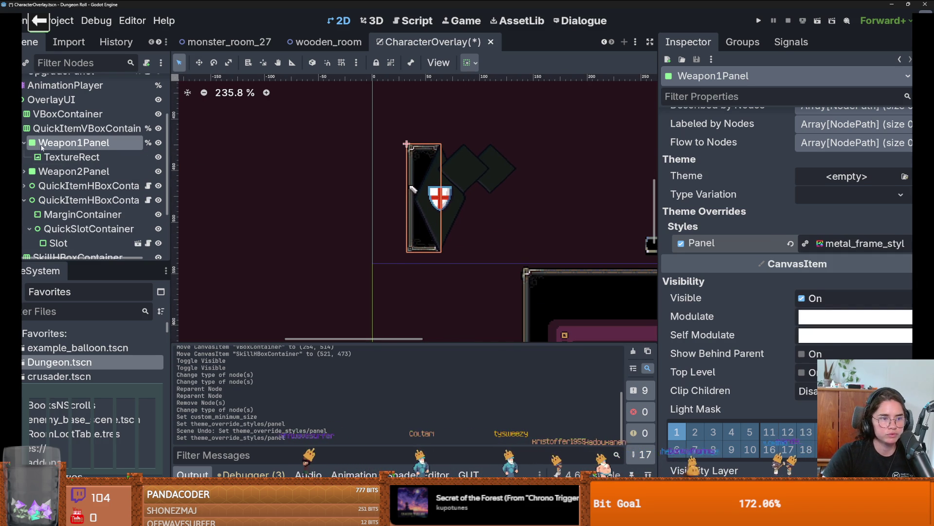
left_click(55, 155)
left_click(73, 143)
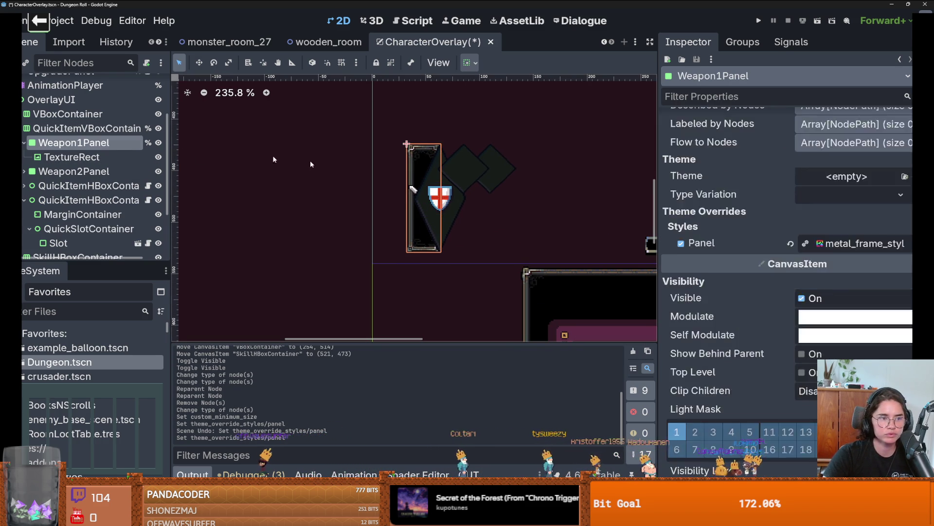
scroll(827, 243, "up", 10)
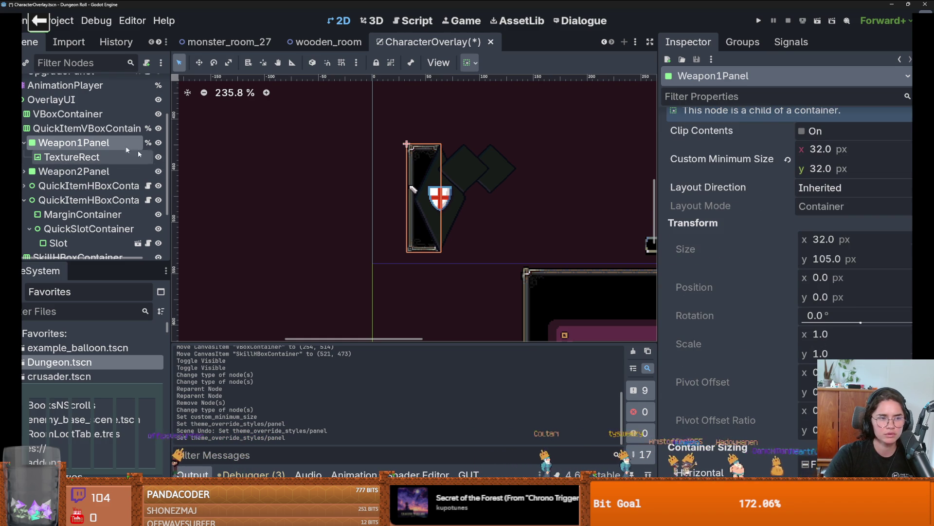
left_click(77, 128)
- Shrink the quick item container's height and move it to a new spot in the viewport
left_click_drag(506, 151, 505, 210)
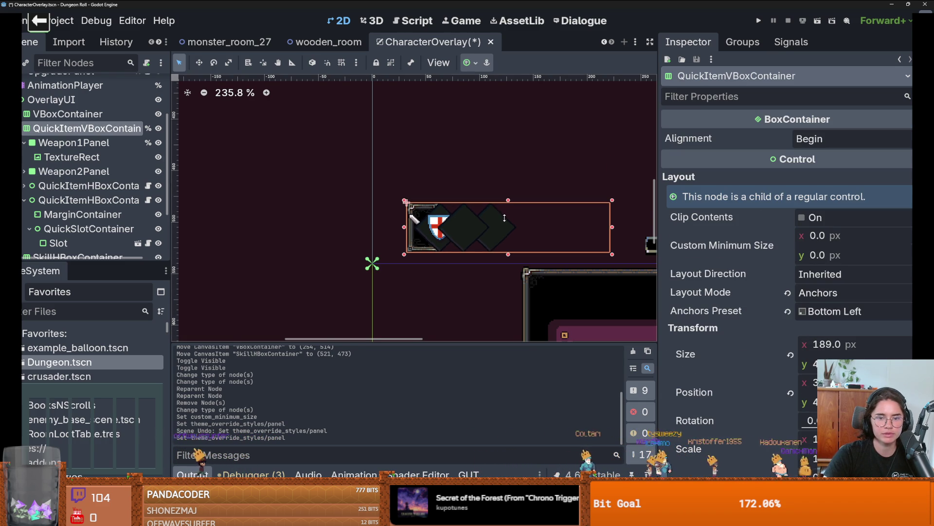
scroll(505, 218, "down", 2)
scroll(438, 224, "up", 2)
mouse_move(374, 232)
left_mouse_down()
mouse_move(433, 219)
mouse_move(575, 215)
left_mouse_up()
scroll(487, 214, "right", 5)
left_click_drag(284, 210, 377, 209)
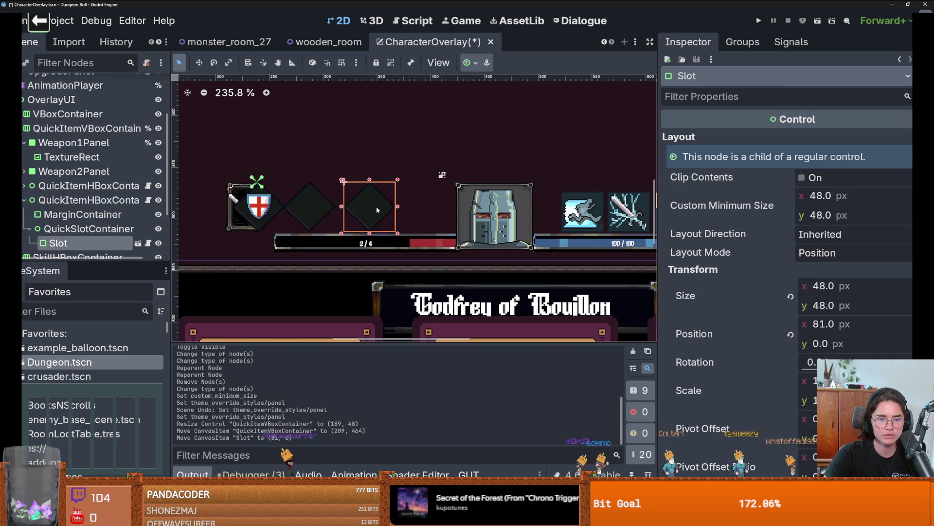
key("ctrl+z")
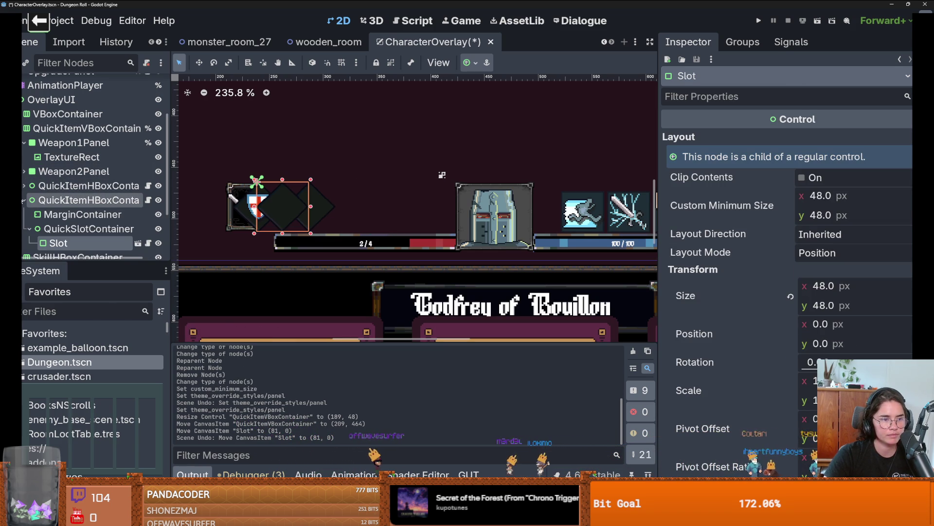
- Delete the MarginContainer inside the second quick item container
left_click(64, 214)
right_click(67, 215)
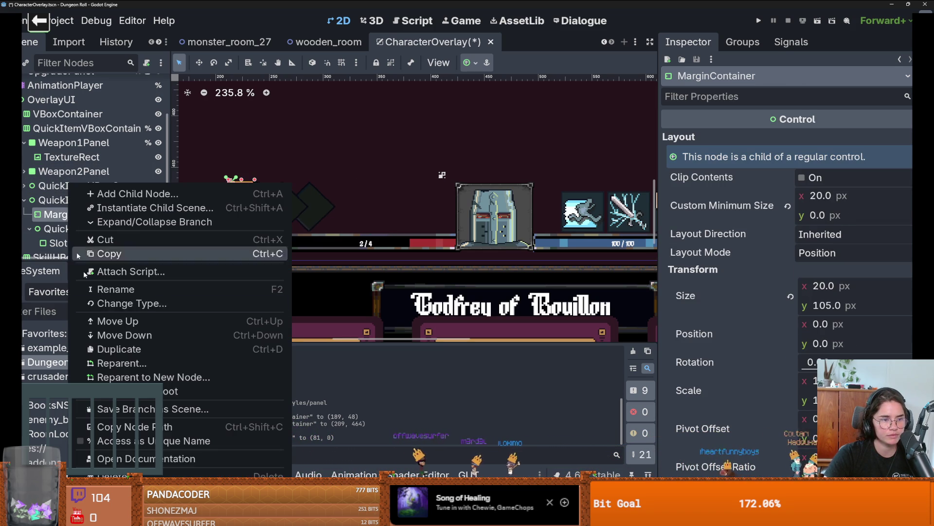
left_click(116, 474)
key("Return")
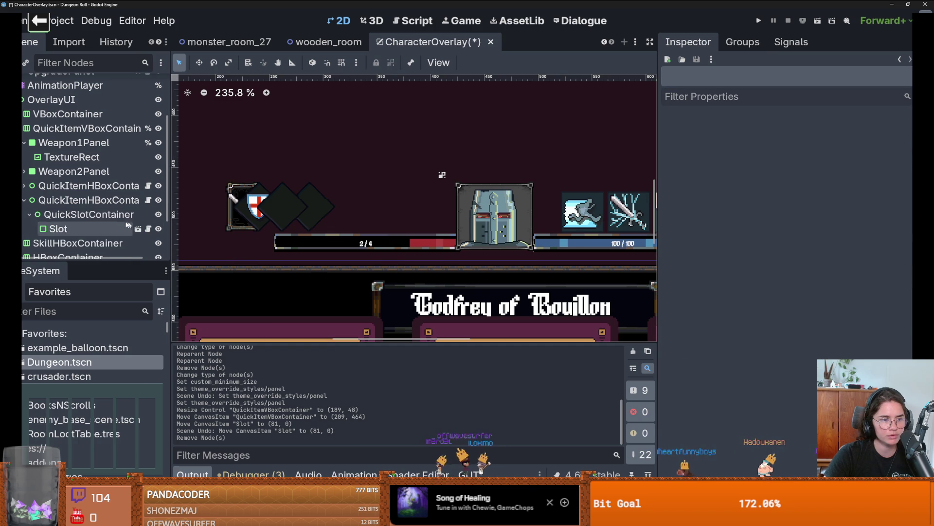
- Move QuickSlotContainer above QuickItemHBoxContainer and drag quick_item_v_box_container.gd onto a container
left_click(112, 213)
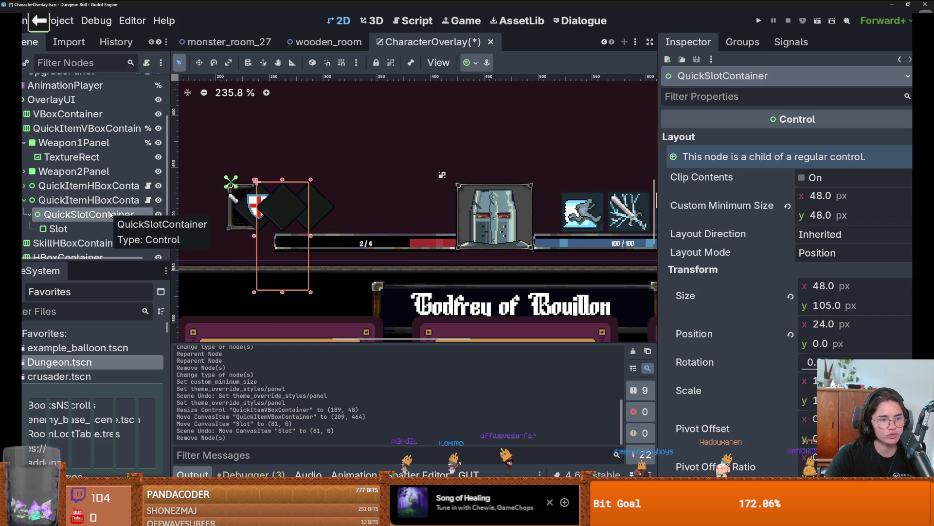
left_click(148, 200)
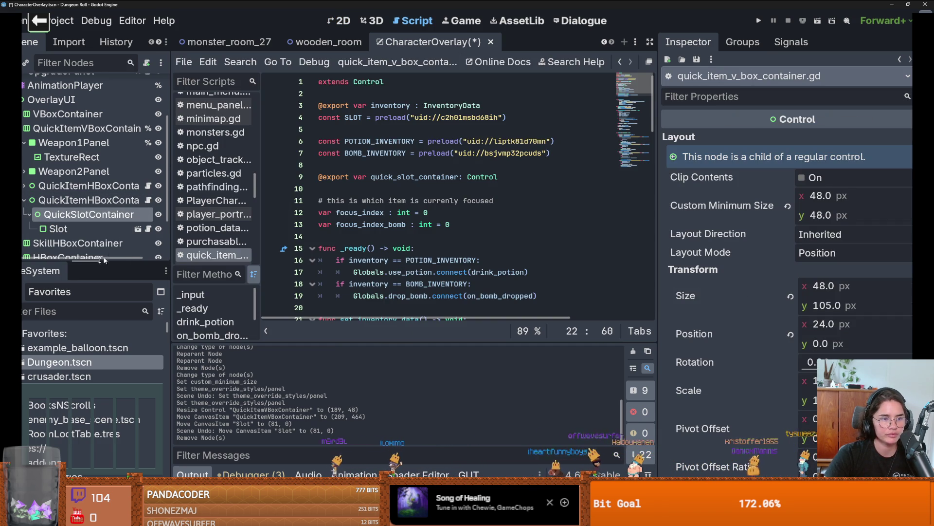
left_click_drag(64, 197, 64, 198)
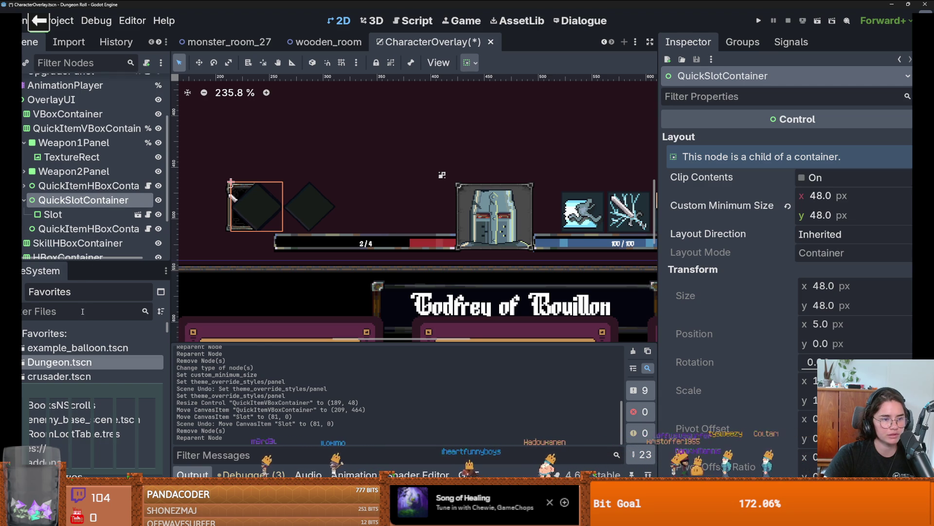
left_click(149, 229)
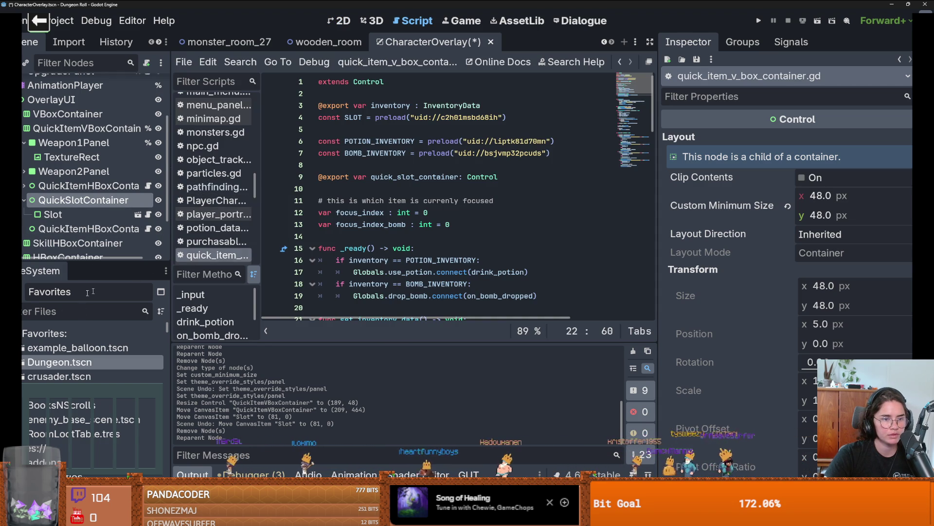
left_click_drag(265, 256, 374, 256)
right_click(285, 257)
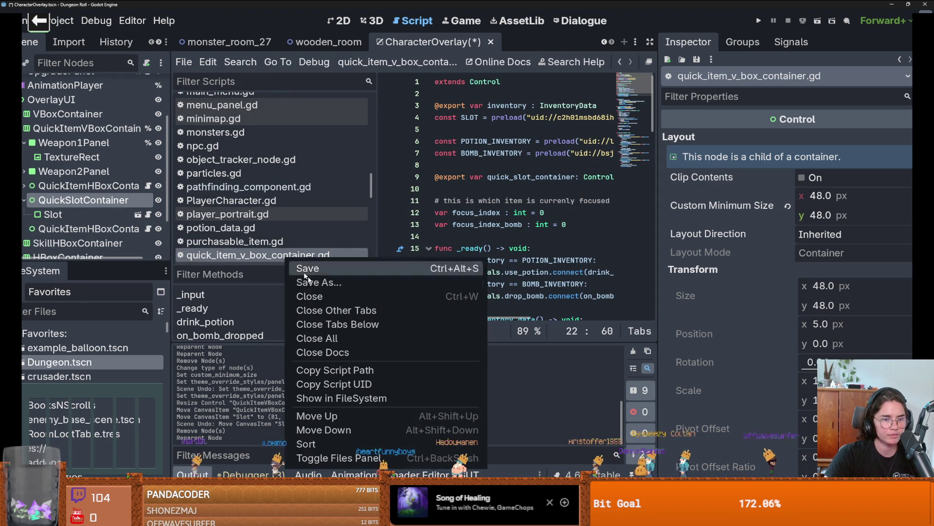
left_click(321, 397)
mouse_move(253, 255)
left_mouse_down()
mouse_move(156, 204)
mouse_move(111, 222)
left_mouse_up()
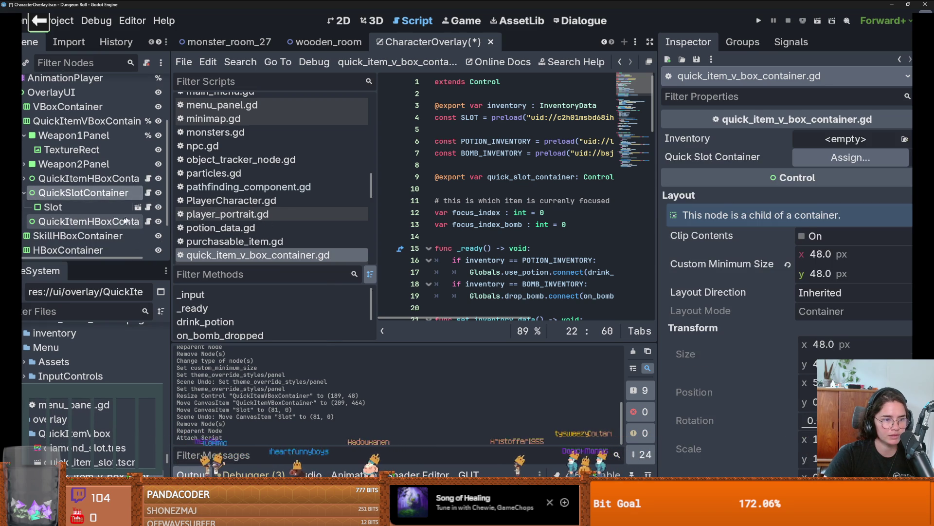
- Delete the QuickItemHBoxContainer3 node from the scene tree
right_click(111, 222)
left_click(181, 471)
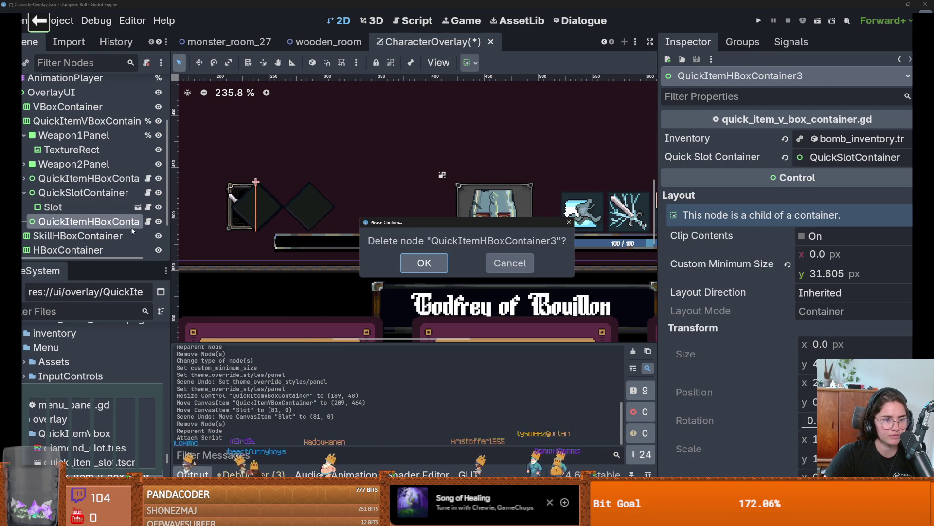
left_click(510, 263)
mouse_move(169, 223)
left_mouse_down()
mouse_move(309, 229)
mouse_move(299, 229)
left_mouse_up()
right_click(166, 221)
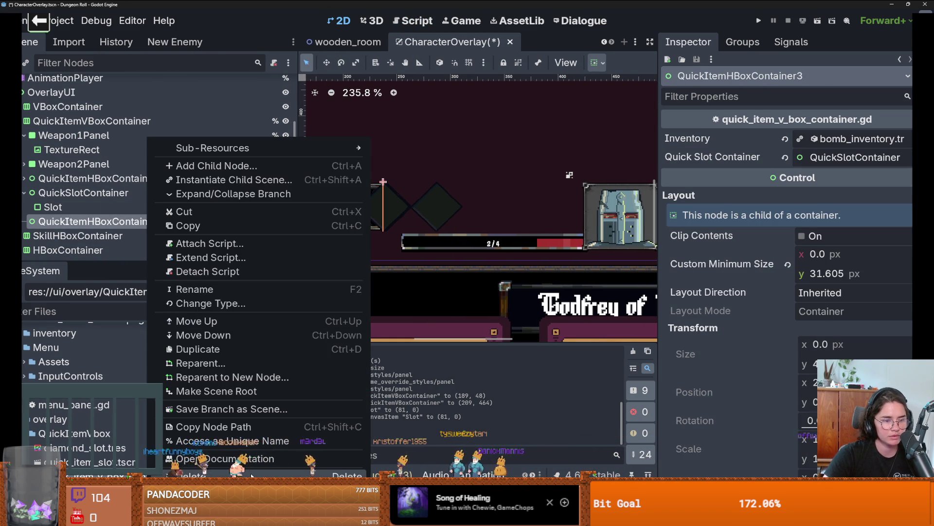
left_click(183, 459)
left_click(424, 263)
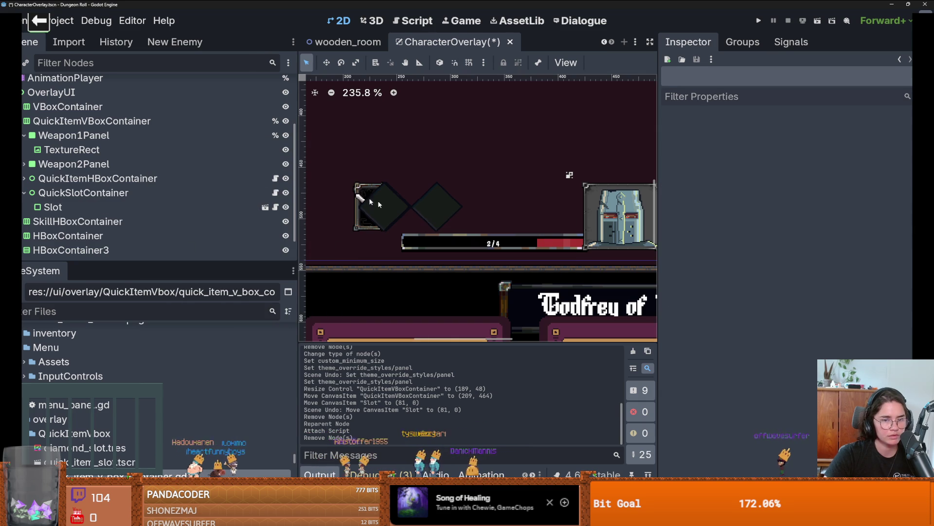
- Set QuickSlotContainer's Custom Minimum Size to 32
left_click(813, 261)
type("32")
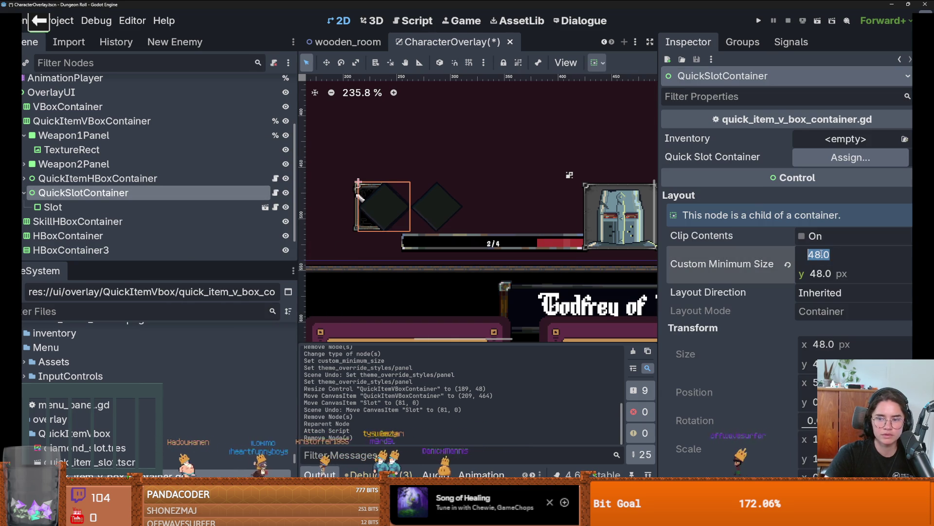
key("Return")
key("Return")
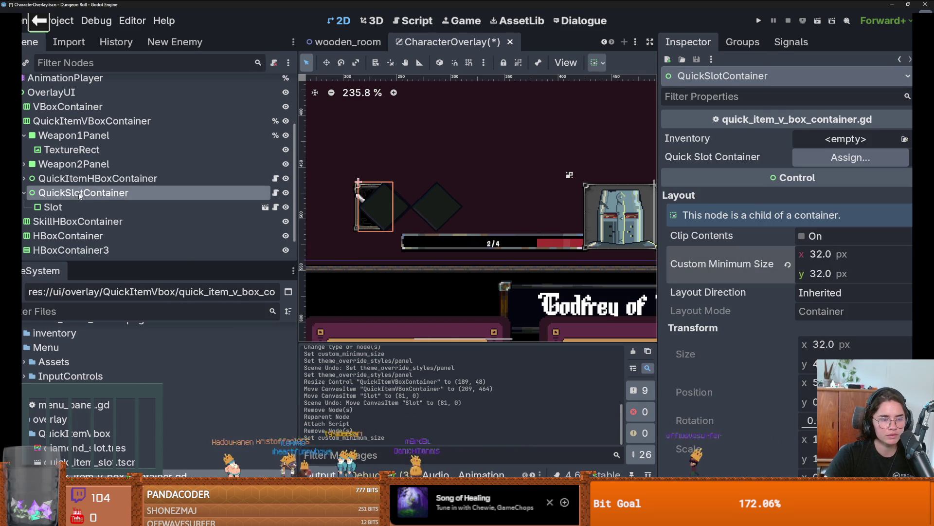
- Delete the MarginContainer under QuickItemHBoxContainer
left_click(61, 178)
left_click(23, 135)
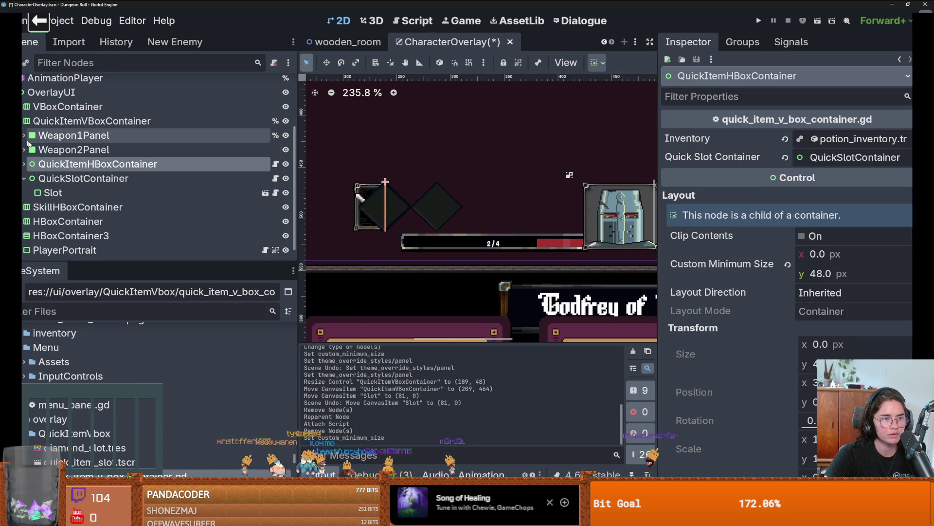
left_click(24, 164)
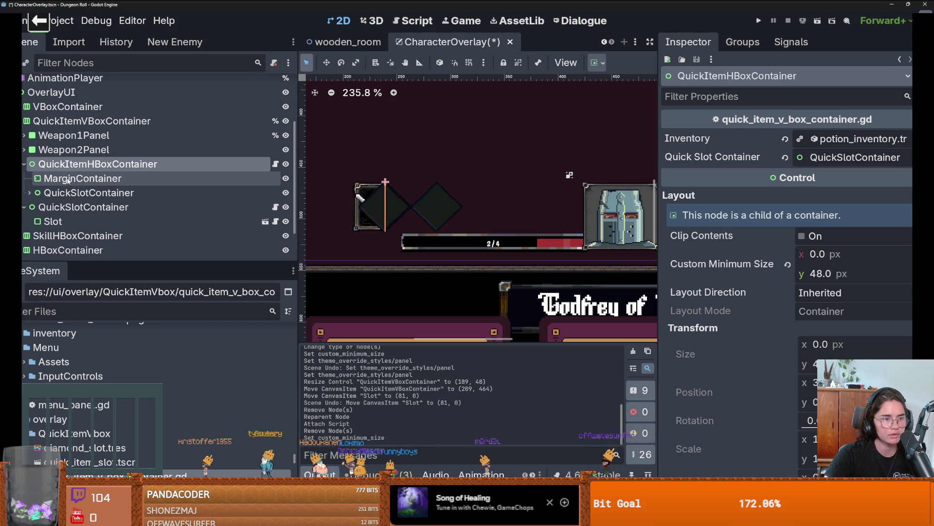
left_click(73, 179)
right_click(73, 178)
left_click(224, 431)
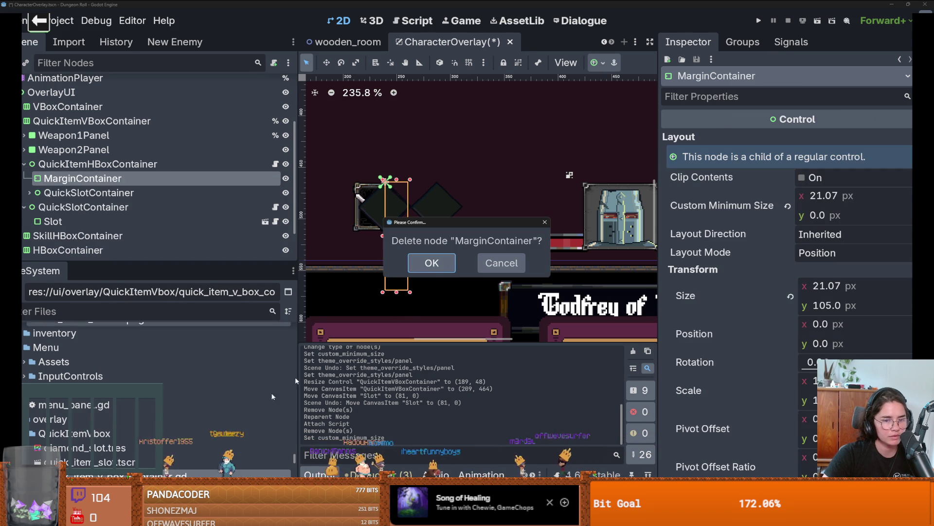
left_click(432, 264)
- Move the inner QuickSlotContainer above QuickItemHBoxContainer, then delete QuickItemHBoxContainer
left_click(86, 179)
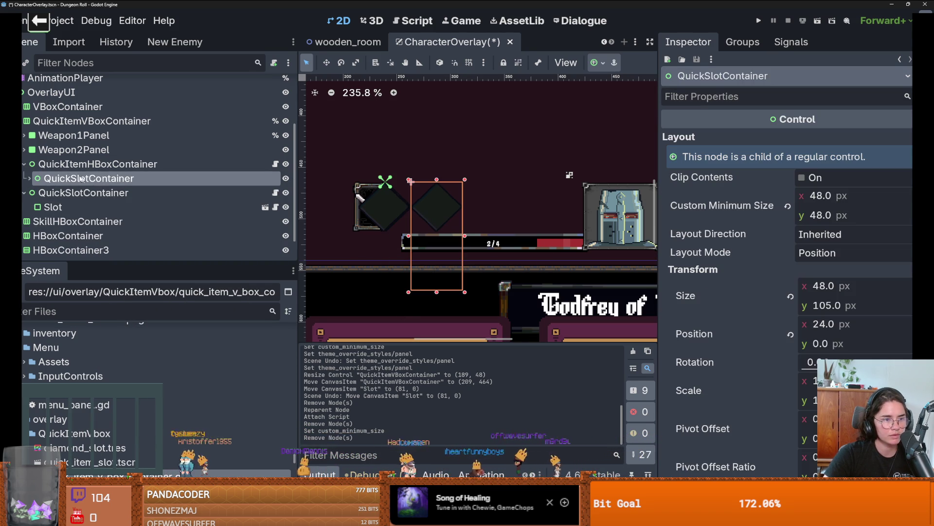
left_click_drag(76, 160, 75, 160)
left_click(78, 178)
right_click(83, 178)
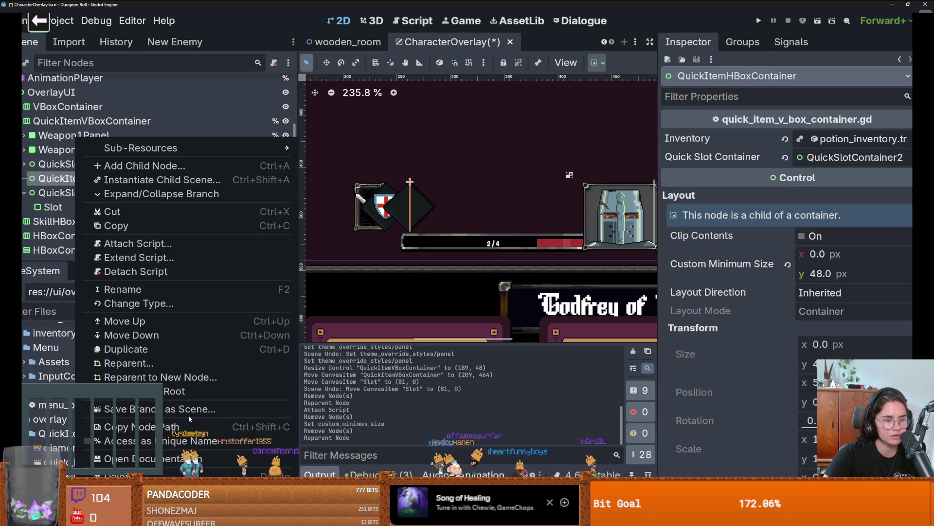
left_click(122, 473)
left_click(423, 261)
- Attach quick_item_v_box_container.gd to QuickSlotContainer2, save, and open the script
left_click(24, 179)
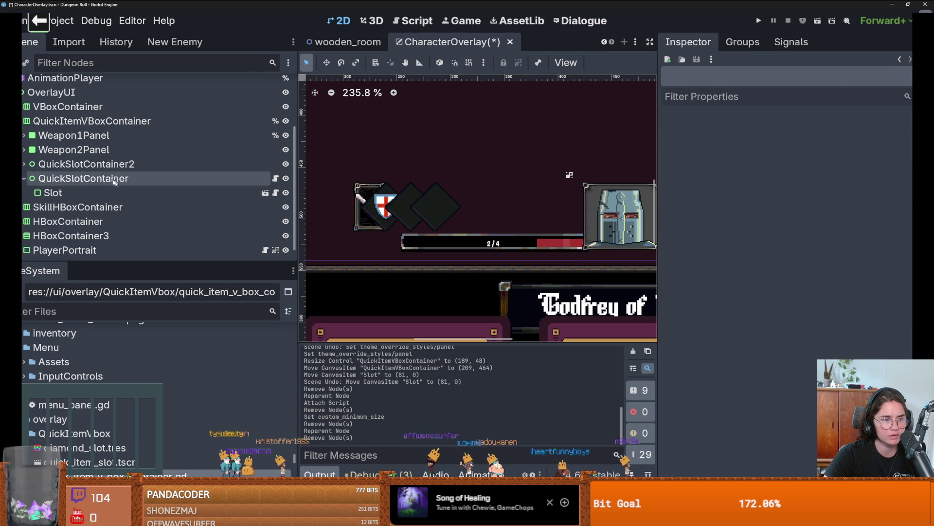
left_click(24, 178)
left_click(86, 164)
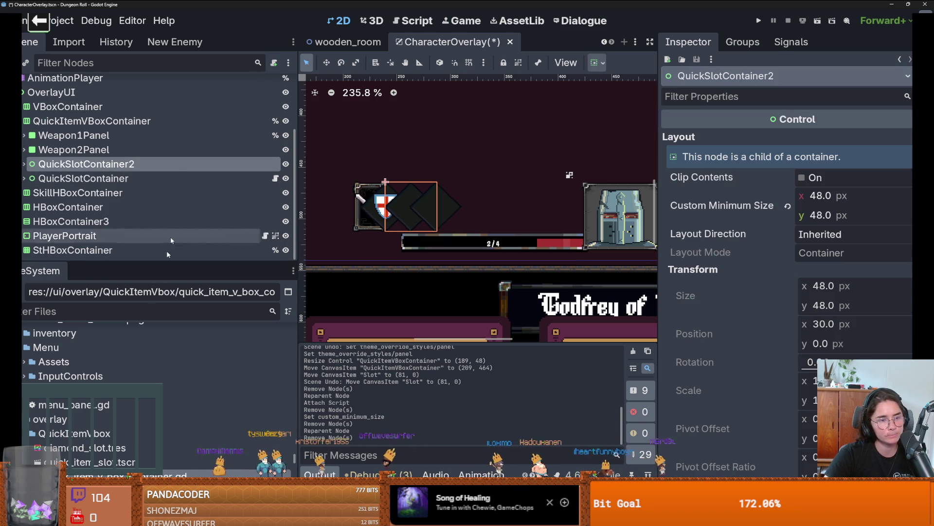
mouse_move(97, 474)
left_mouse_down()
mouse_move(204, 183)
mouse_move(146, 164)
left_mouse_up()
key("ctrl+s")
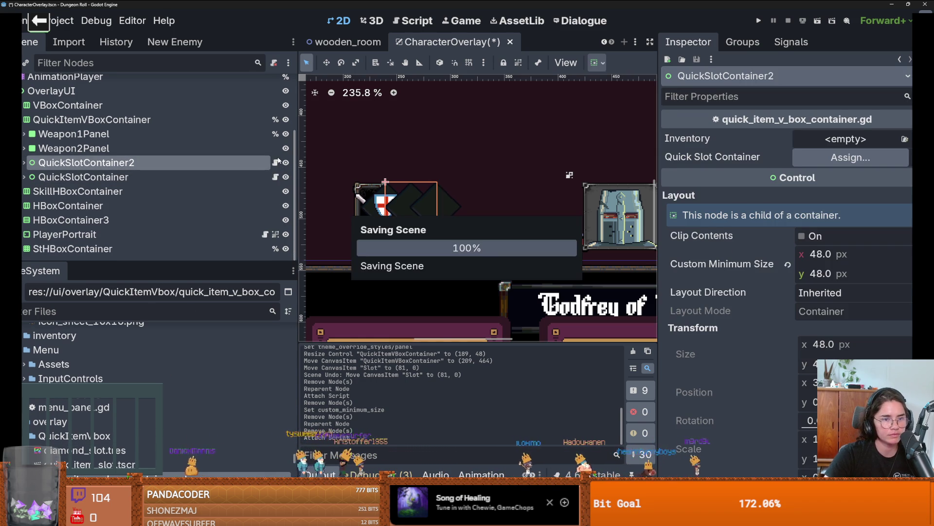
left_click(276, 162)
left_click_drag(663, 153, 831, 153)
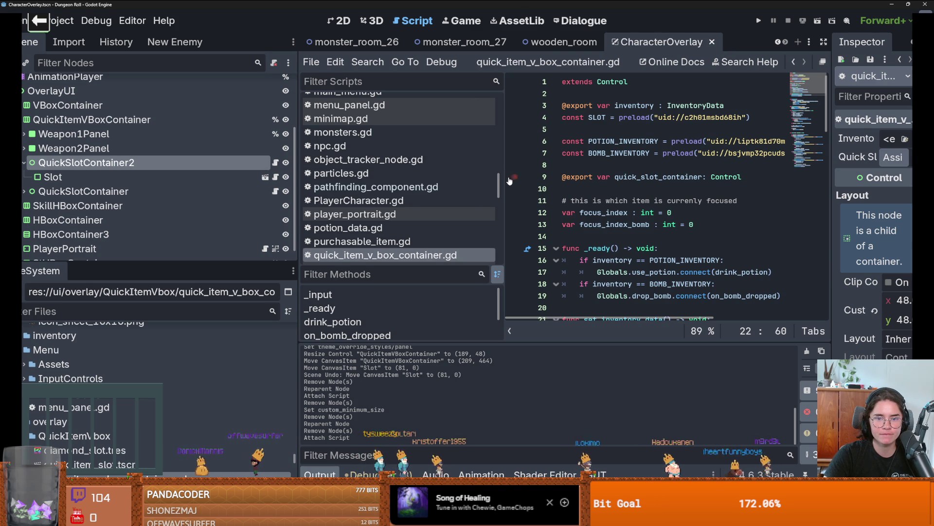
- Remove the 'quick_slot_container.' prefixes on lines 44, 45 and 52
left_click_drag(506, 180, 441, 183)
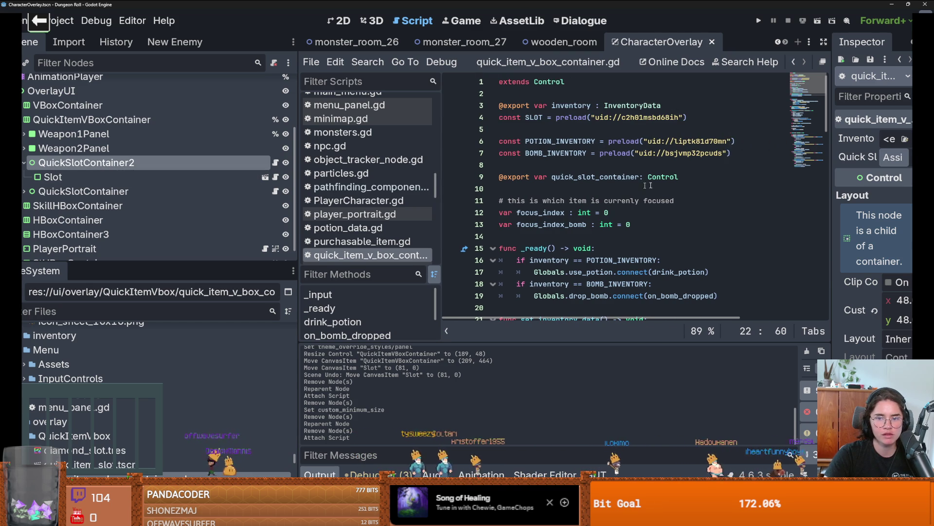
double_click(595, 177)
scroll(608, 192, "down", 11)
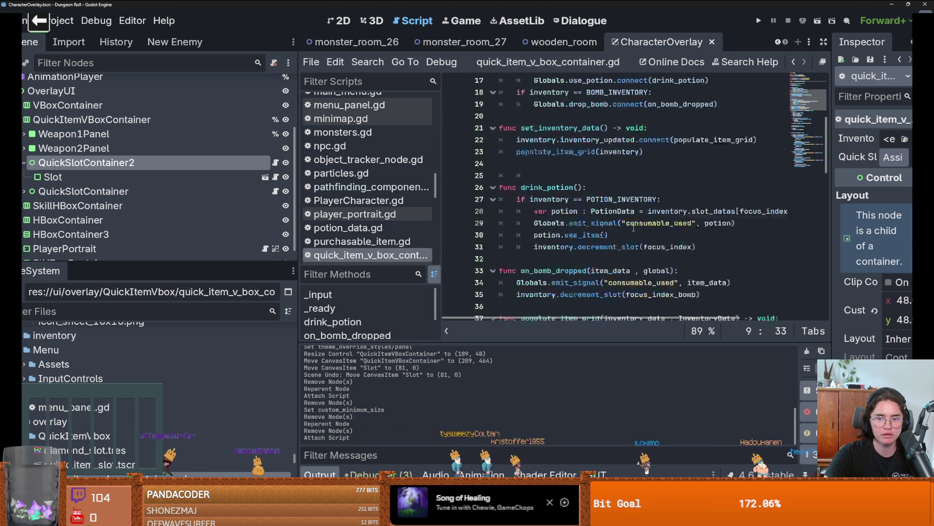
left_click_drag(608, 213, 698, 212)
key("BackSpace")
left_click_drag(621, 200, 530, 200)
key("BackSpace")
scroll(598, 278, "down", 1)
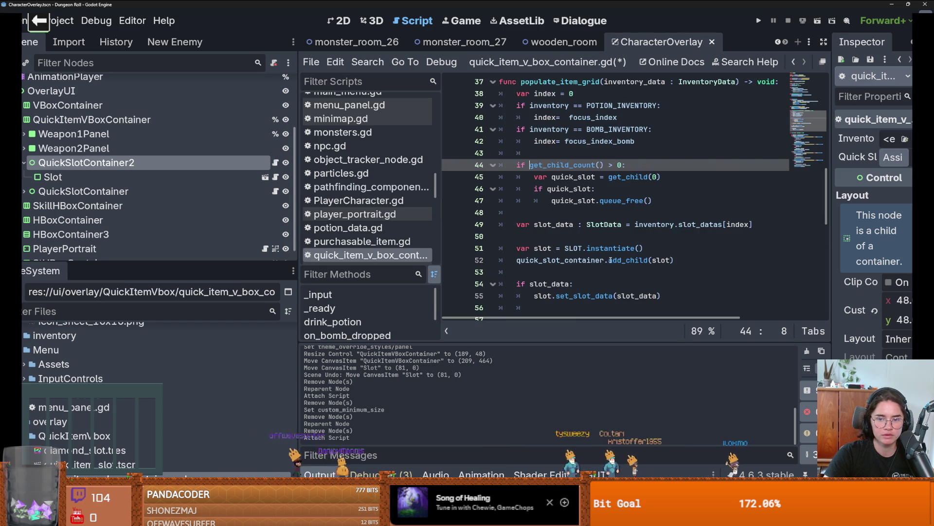
left_click_drag(610, 259, 517, 259)
key("BackSpace")
scroll(677, 259, "down", 9)
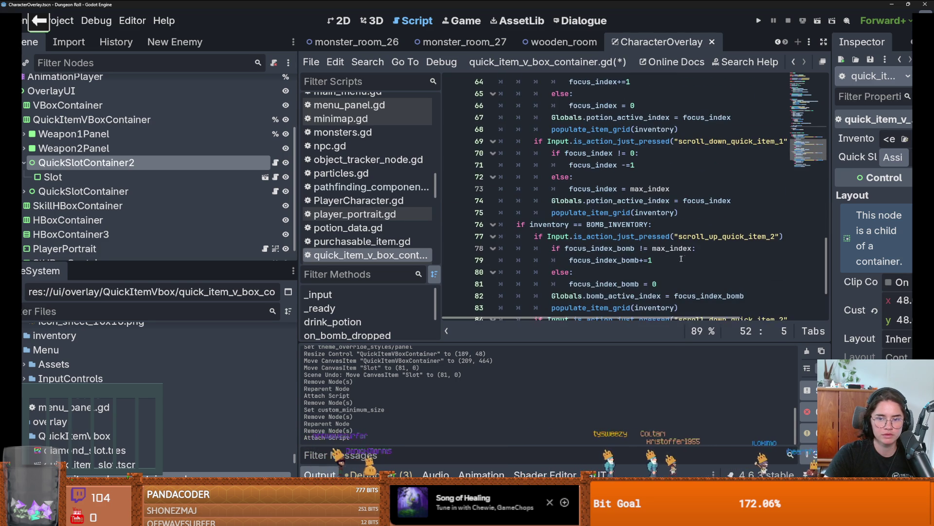
left_click_drag(827, 237, 822, 65)
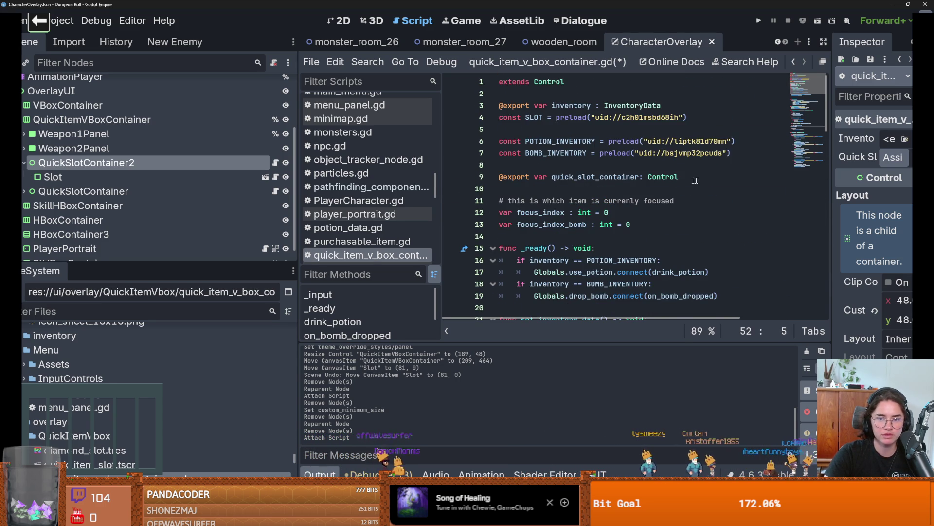
left_click_drag(681, 177, 457, 168)
key("BackSpace")
left_click(24, 163)
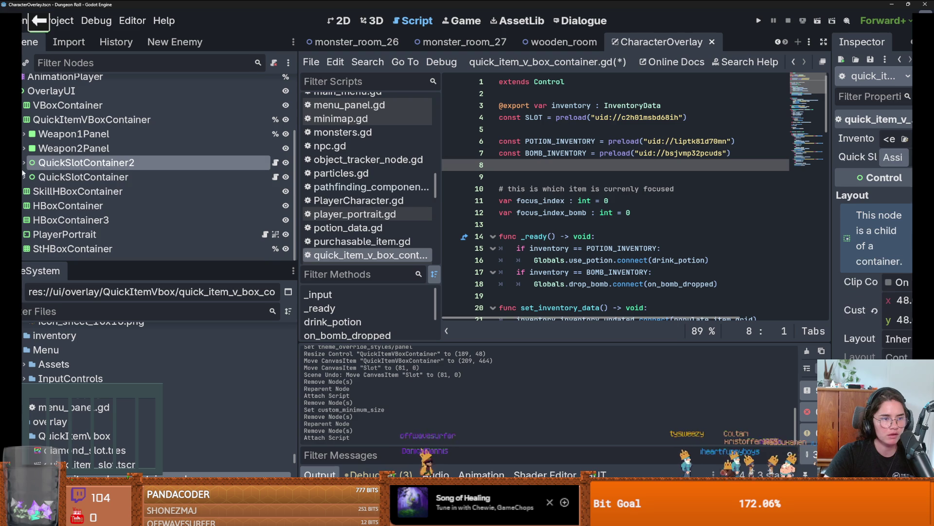
scroll(616, 180, "down", 15)
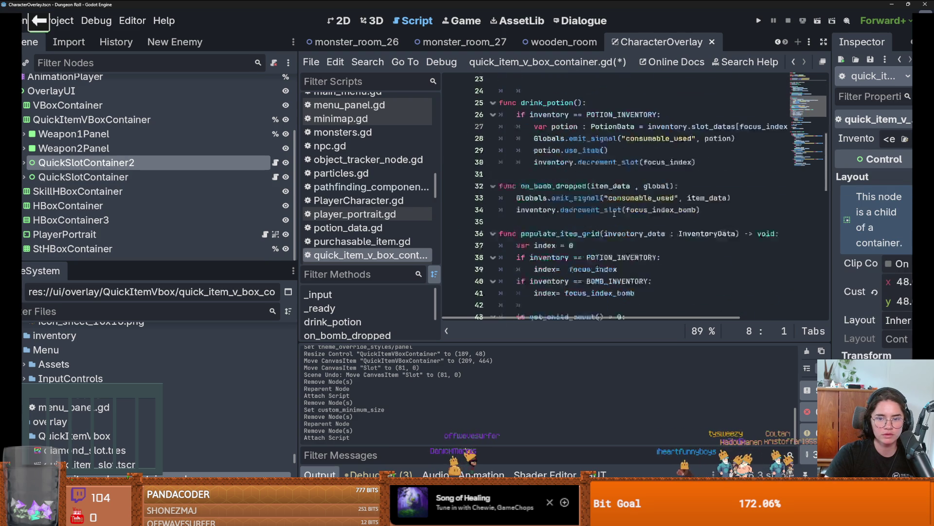
key("ctrl+F1")
scroll(477, 194, "up", 4)
key("ctrl+s")
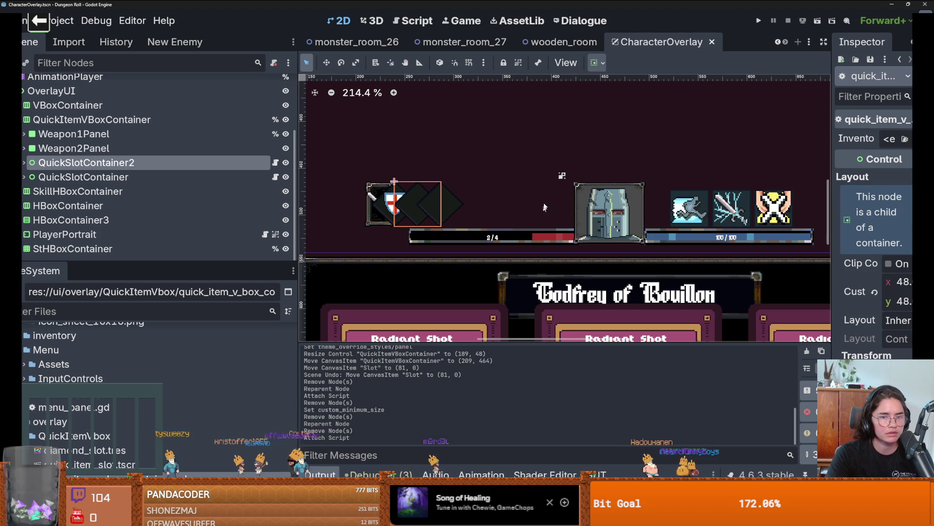
- Save the CharacterOverlay scene and restore Godot to a smaller window
key("ctrl+s")
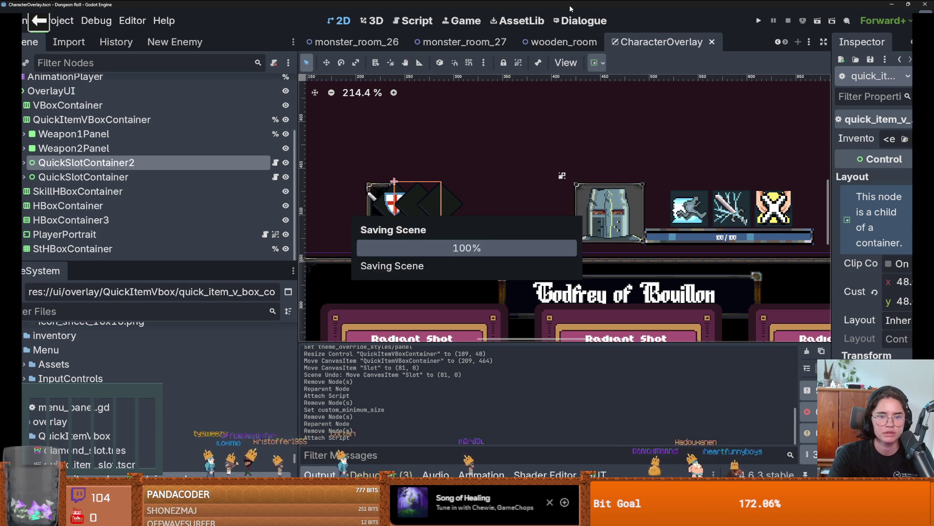
left_click_drag(571, 9, 380, 134)
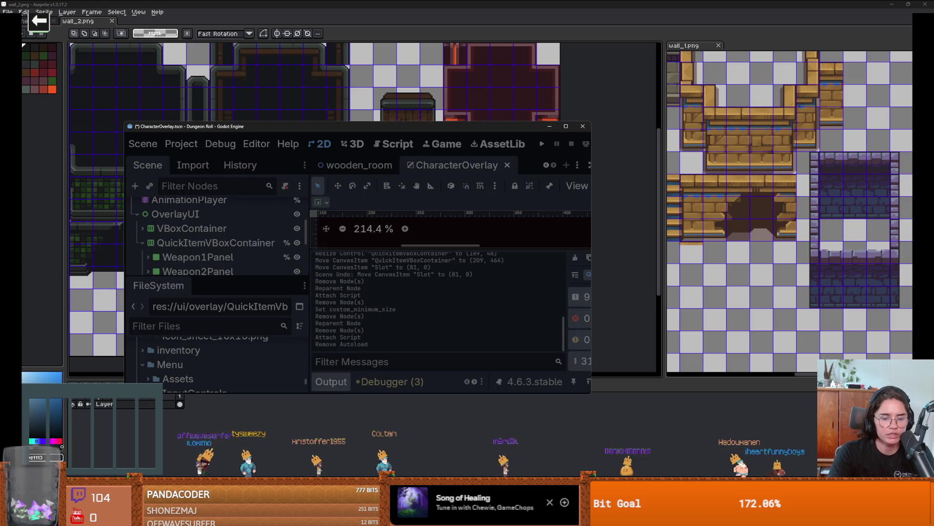
key("alt+Tab")
- Switch repositories and discard all local changes to twitcher_theme.tres and project.godot
left_click(144, 17)
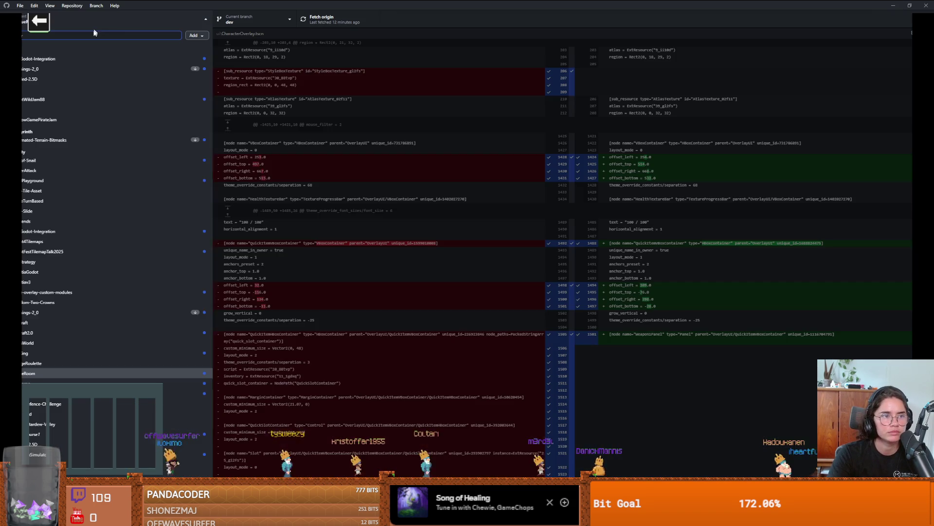
left_click(65, 72)
right_click(103, 58)
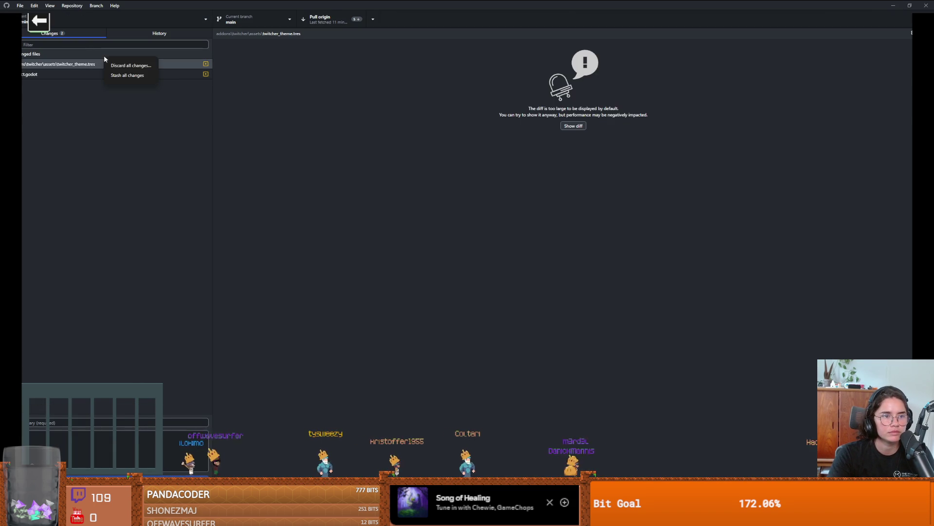
left_click(76, 66)
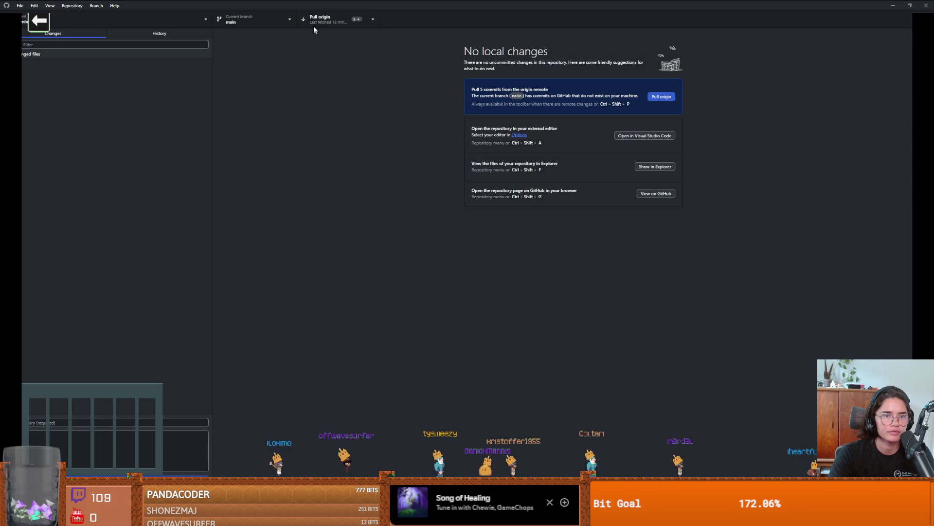
left_click(315, 20)
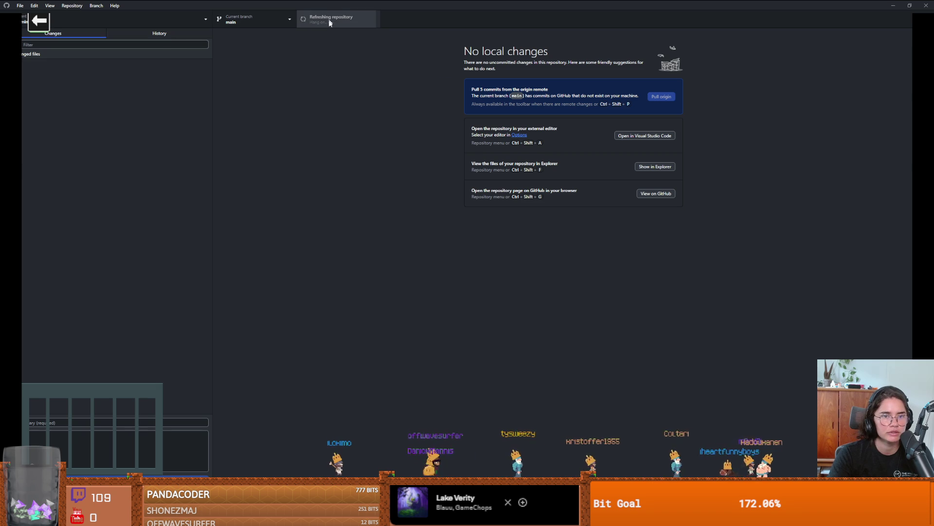
key("alt+Tab")
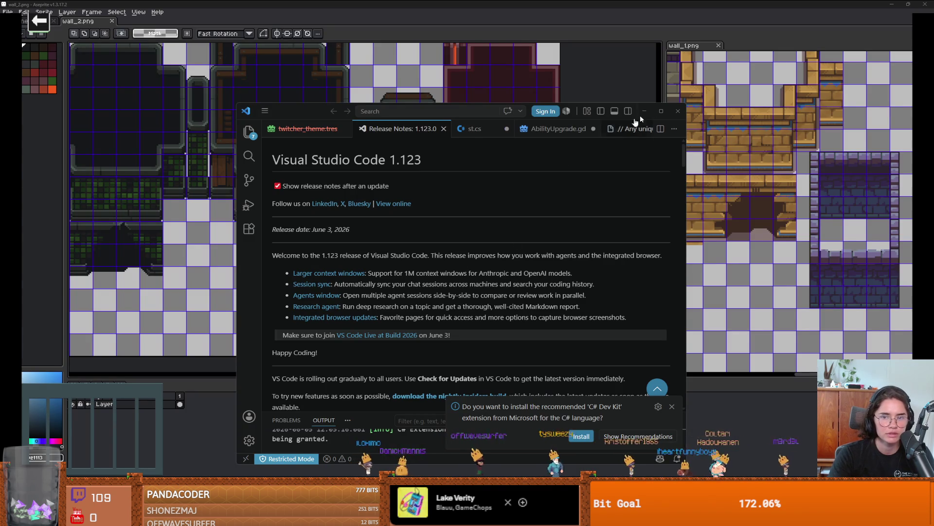
- Move VS Code out of the way and switch to the Godot Project Manager
key("alt+Tab")
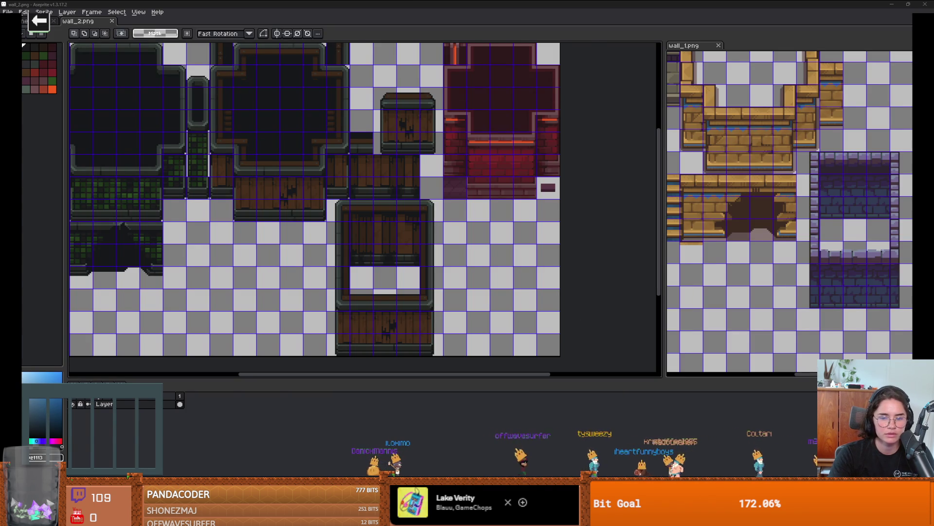
key("alt+Tab")
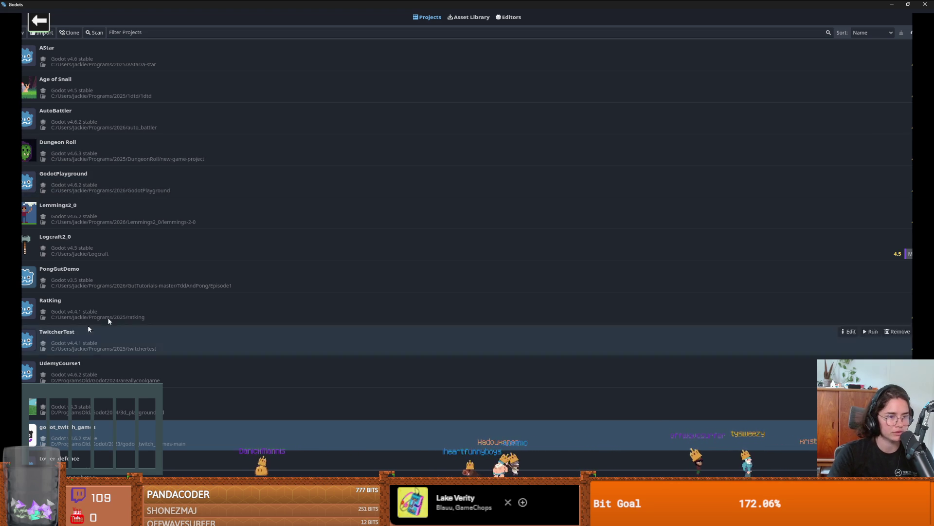
- Show Lemmings2_0 in the file manager, then open it for editing with Godot v4.6.2
right_click(92, 213)
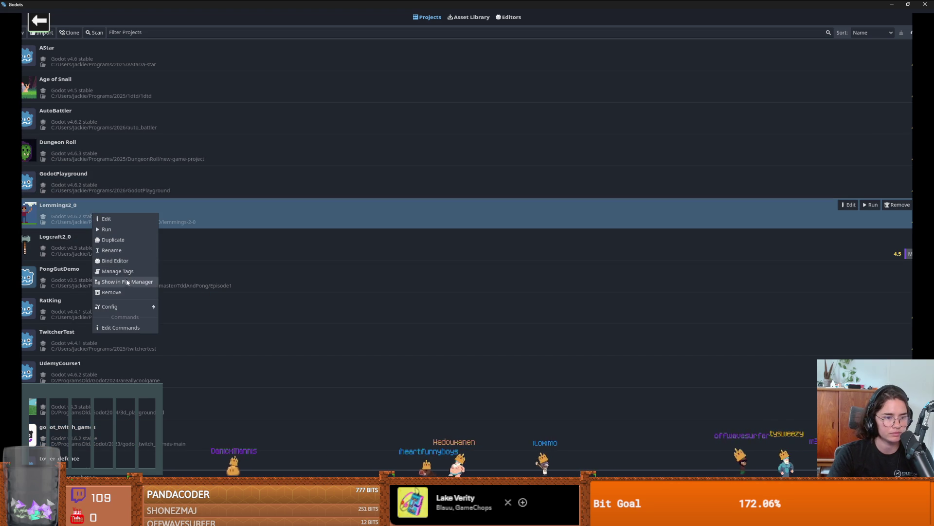
left_click(126, 281)
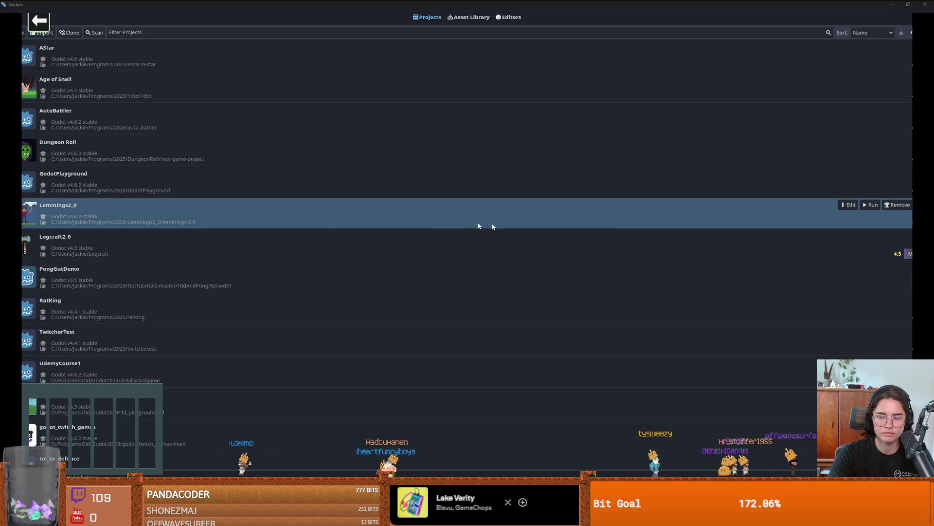
left_click(848, 205)
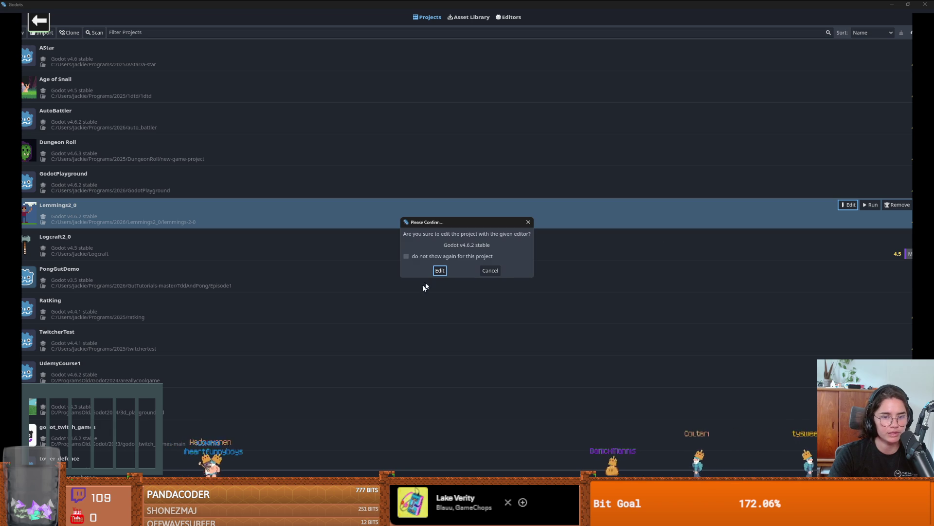
left_click(440, 270)
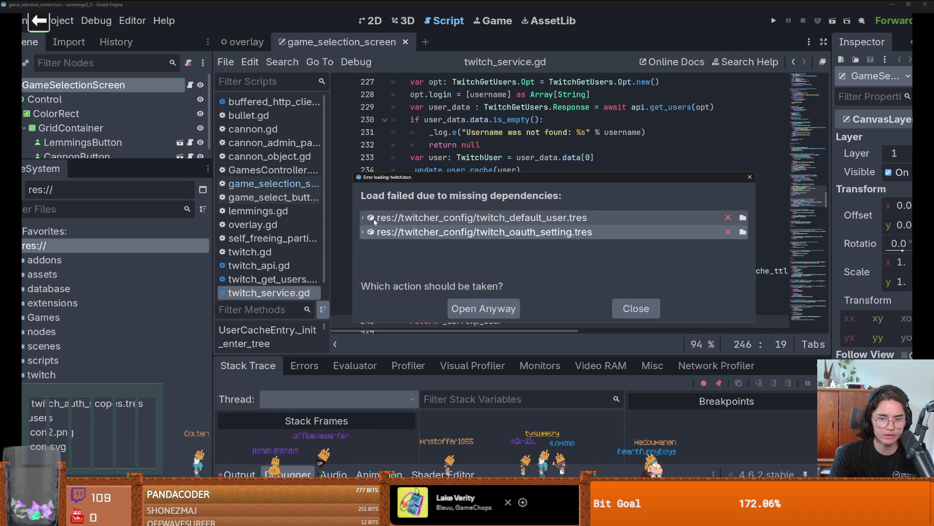
- Review references to twitch_oauth_setting.tres and twitch_default_user.tres, then close the missing-dependencies dialog
left_click(362, 217)
left_click(362, 217)
left_click(362, 232)
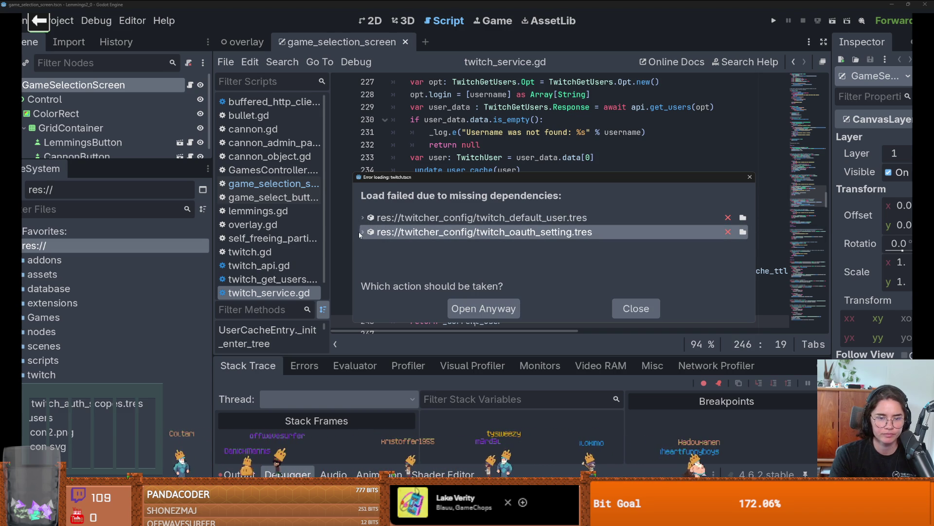
left_click(361, 233)
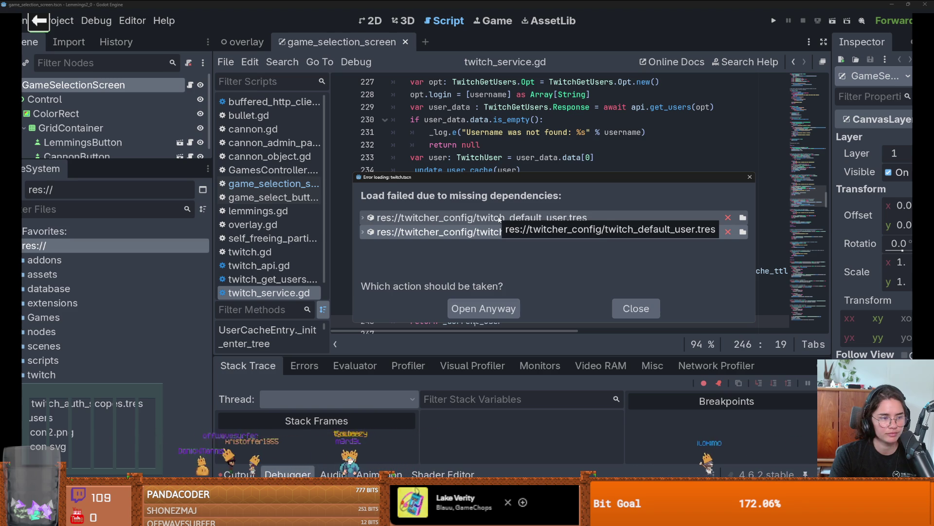
left_click(362, 217)
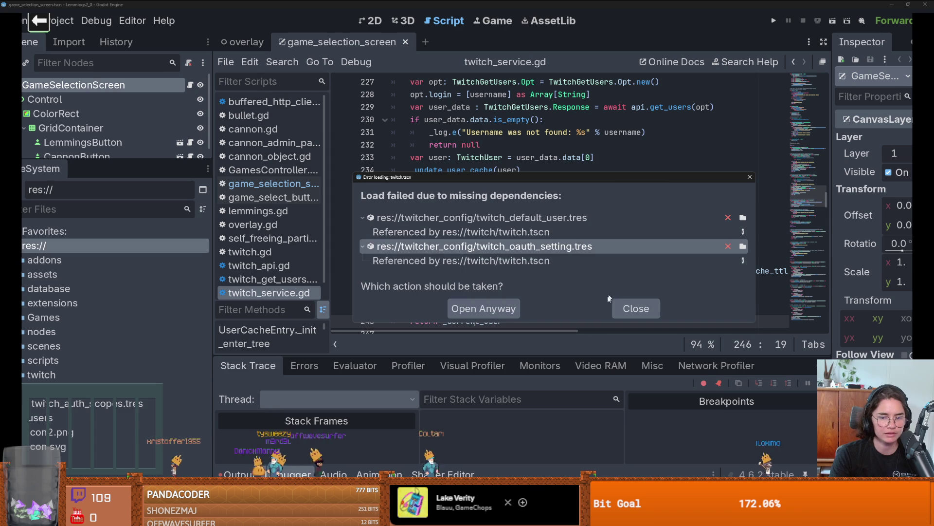
left_click(650, 309)
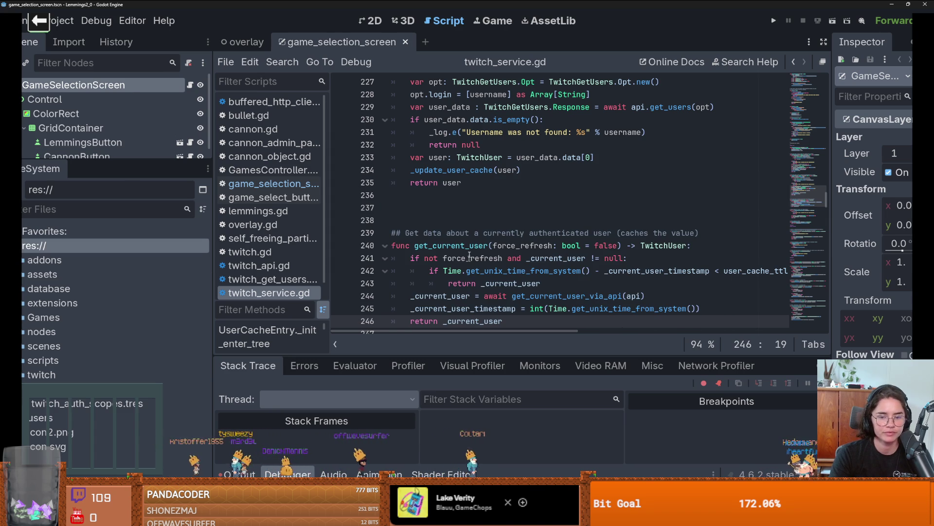
left_click(392, 208)
left_click(61, 21)
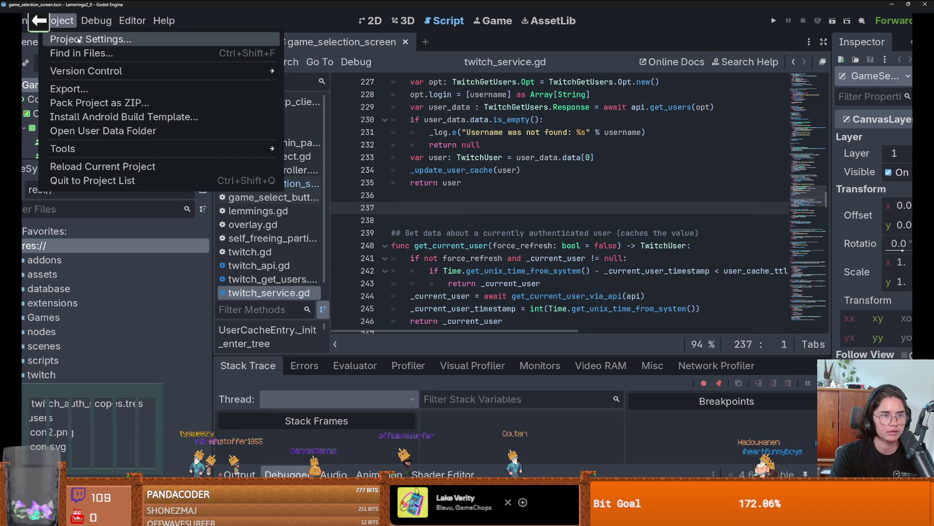
left_click(78, 37)
scroll(303, 272, "down", 3)
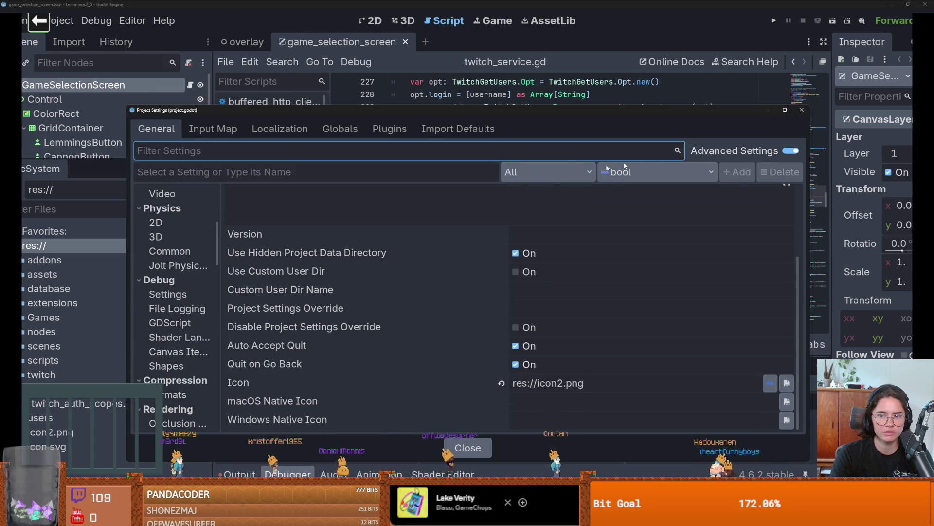
key("Escape")
scroll(696, 132, "down", 8)
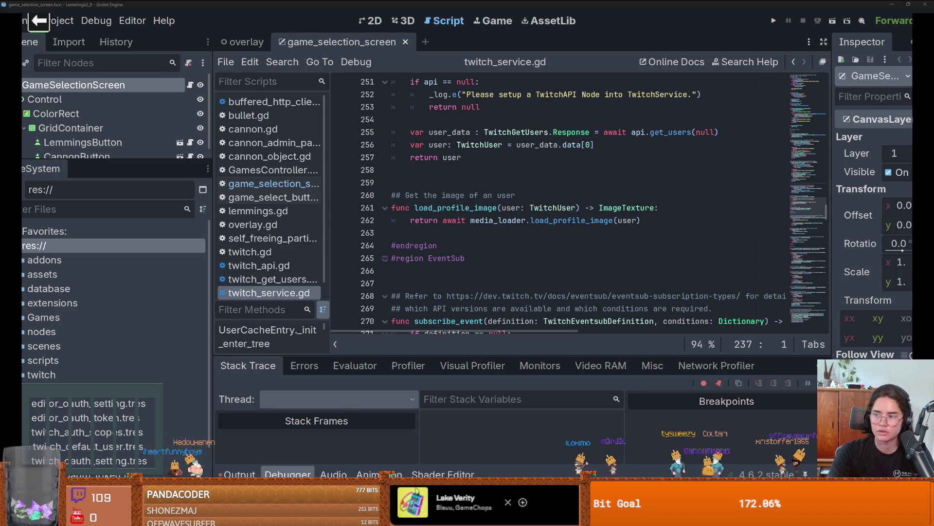
- Inspect each twitcher auth resource and reload the twitch_oauth_token info
scroll(535, 205, "down", 2)
scroll(536, 204, "up", 4)
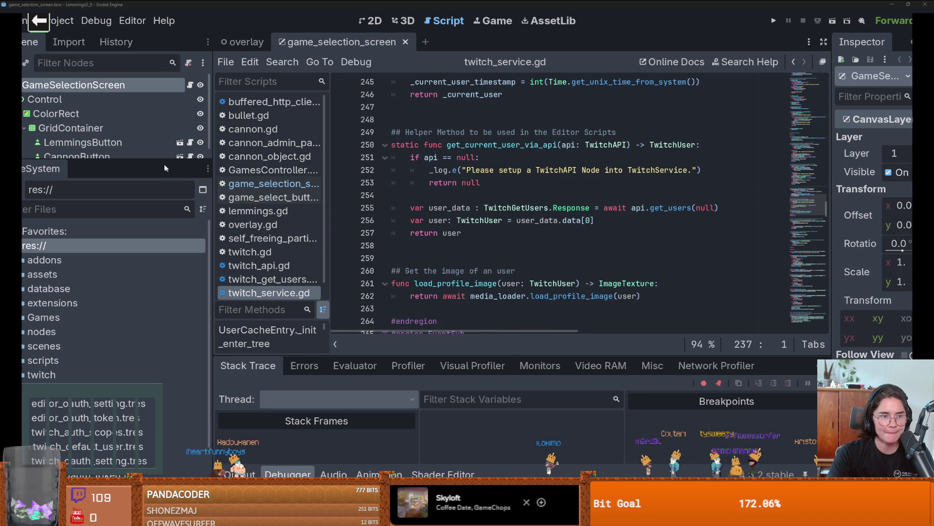
mouse_move(161, 159)
left_mouse_down()
mouse_move(156, 178)
mouse_move(137, 184)
mouse_move(122, 153)
left_mouse_up()
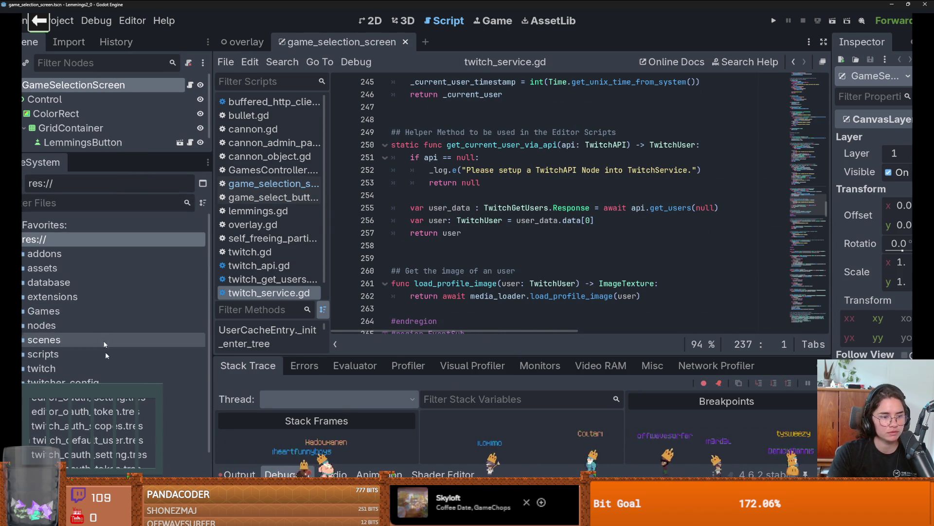
left_click(97, 396)
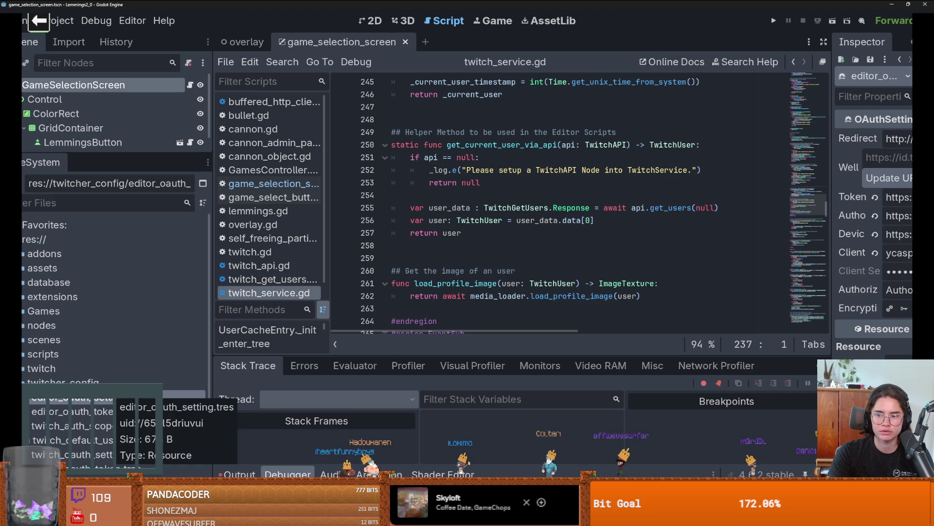
left_click(104, 412)
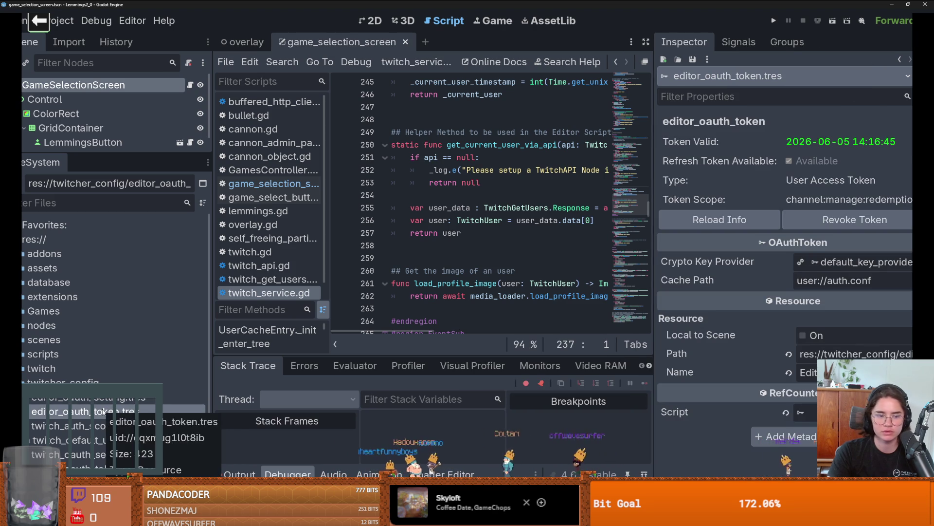
left_click(99, 426)
left_click(98, 439)
left_click(98, 454)
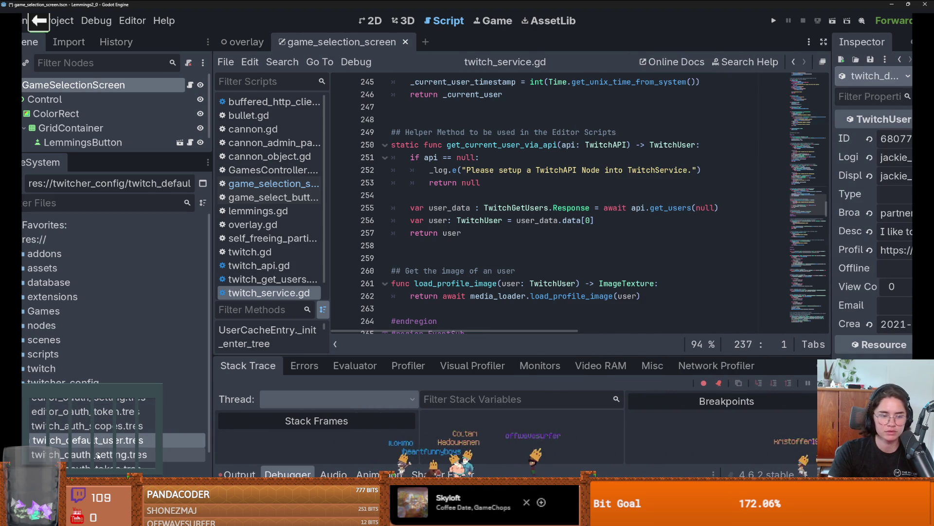
left_click(97, 466)
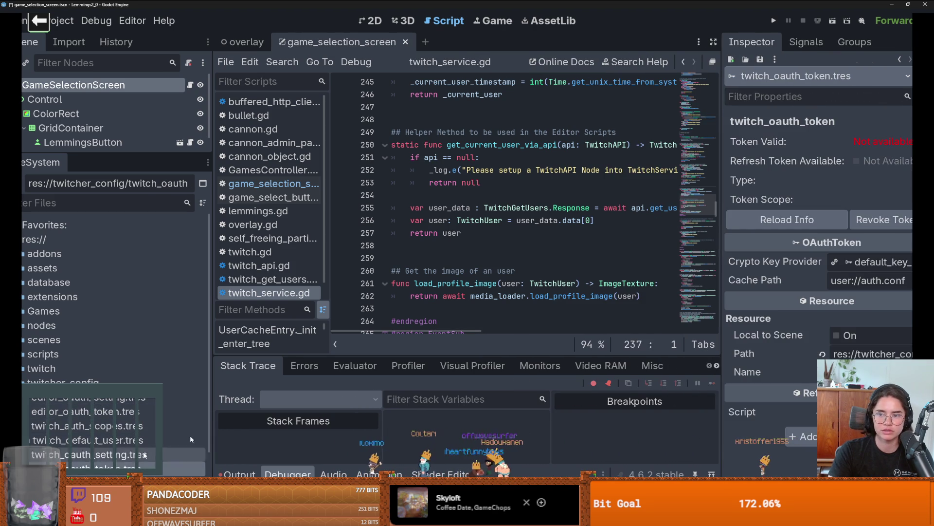
left_click(768, 222)
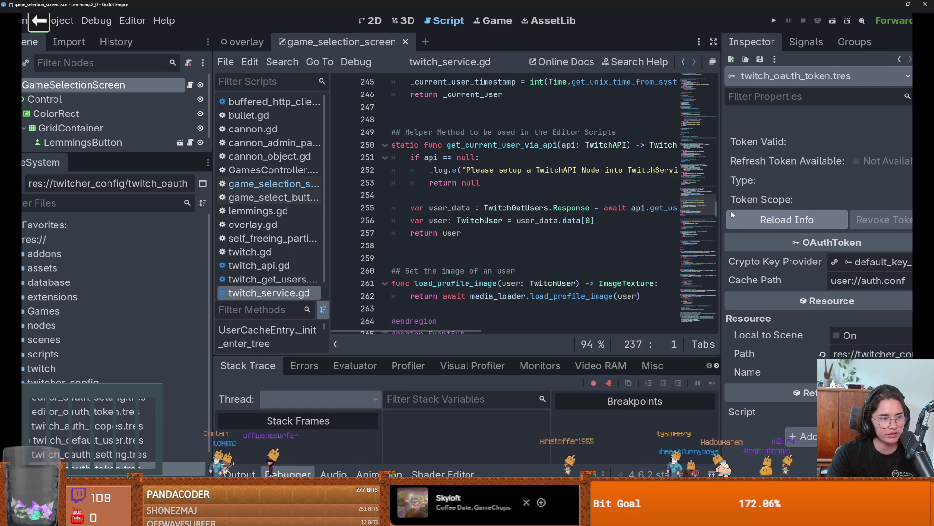
- Recheck editor_oauth_token and twitch_oauth_token, reloading the token info again
scroll(125, 410, "down", 2)
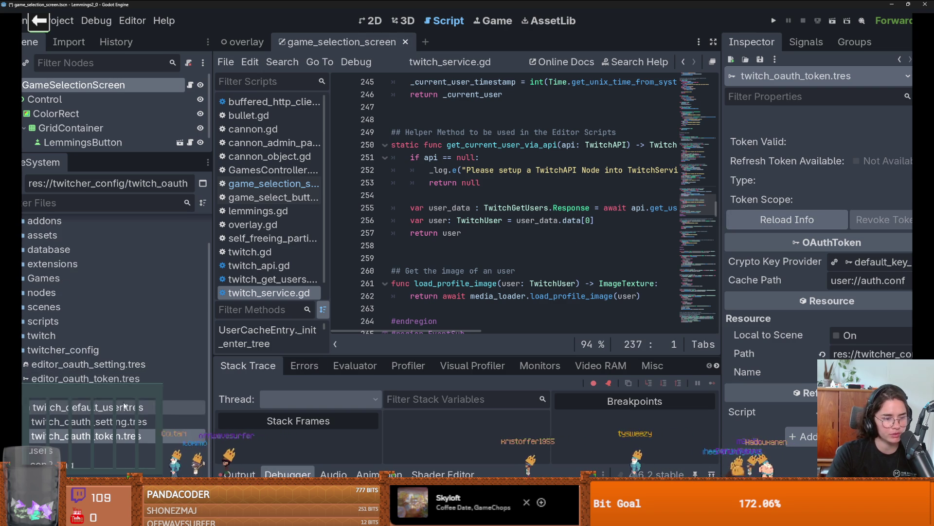
left_click(125, 378)
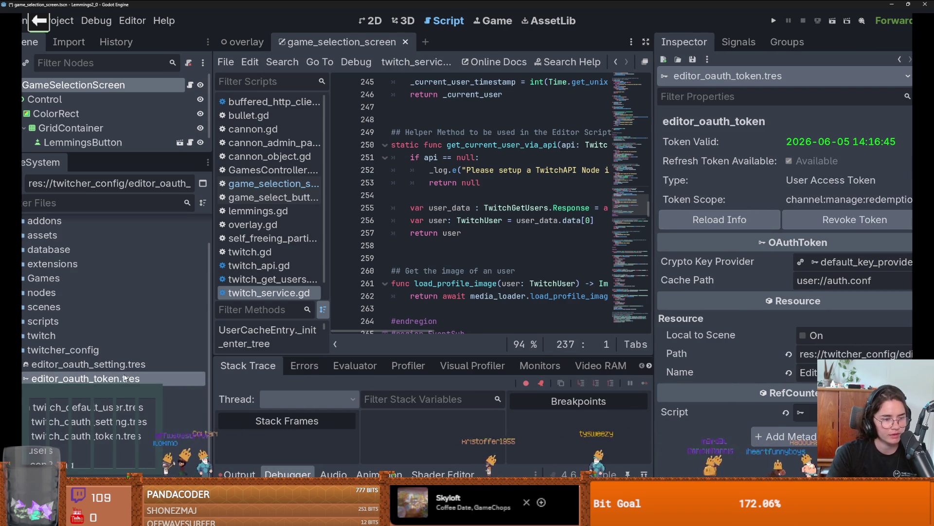
left_click(117, 434)
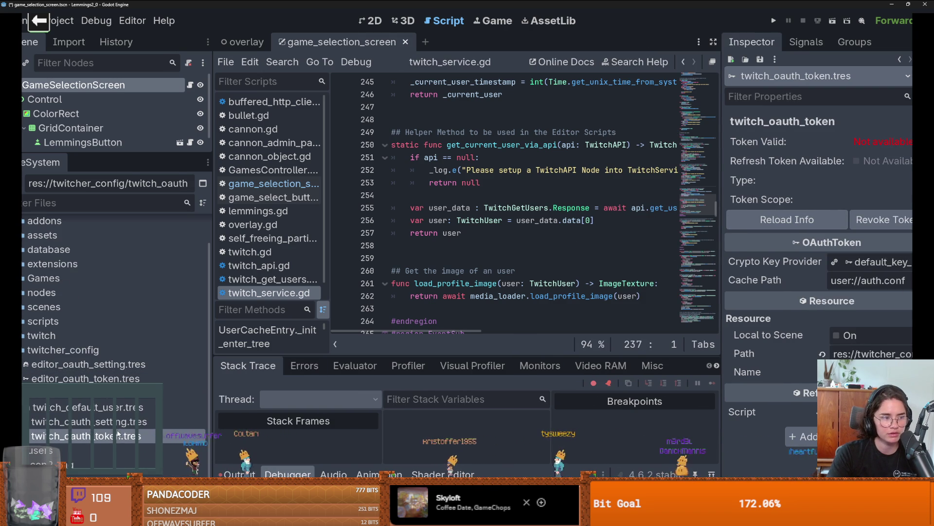
left_click(792, 220)
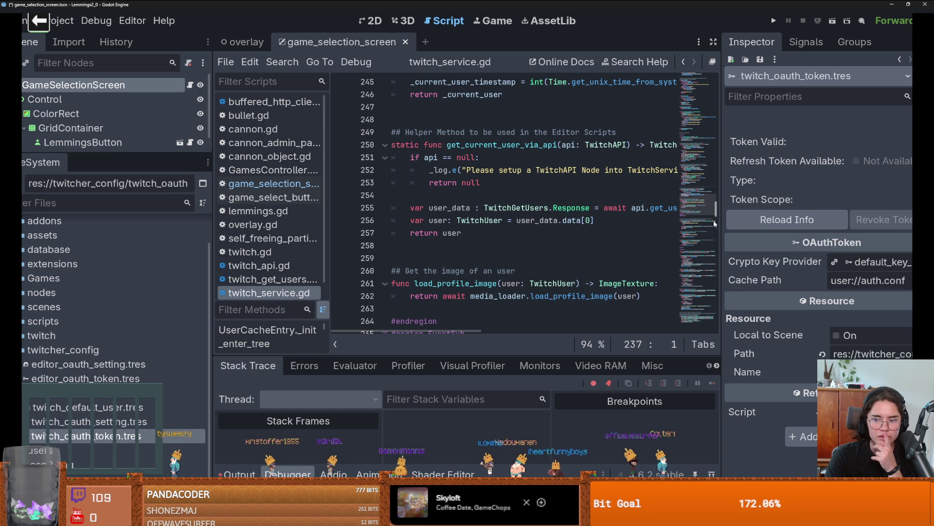
left_click_drag(720, 222, 635, 222)
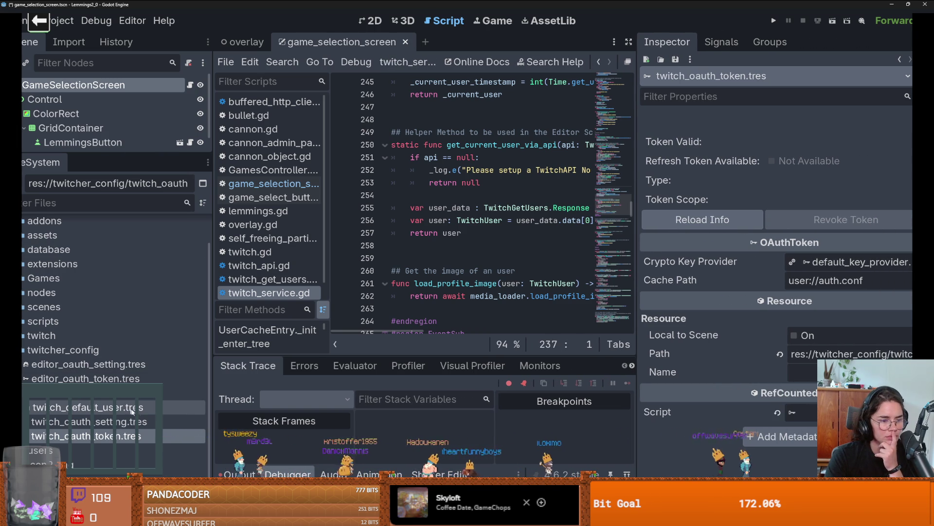
- Run the game, read the debugger's 12 errors, then show the Output log
left_click(771, 21)
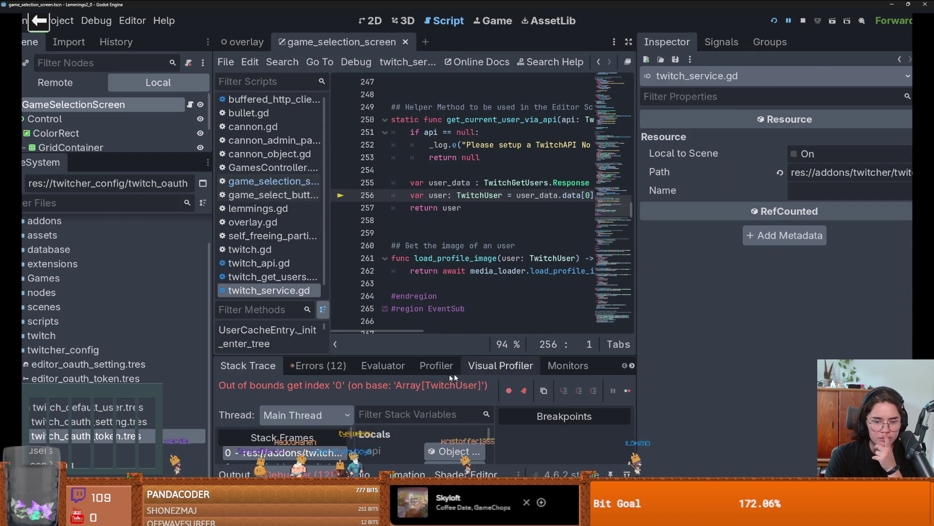
left_click_drag(407, 353, 408, 226)
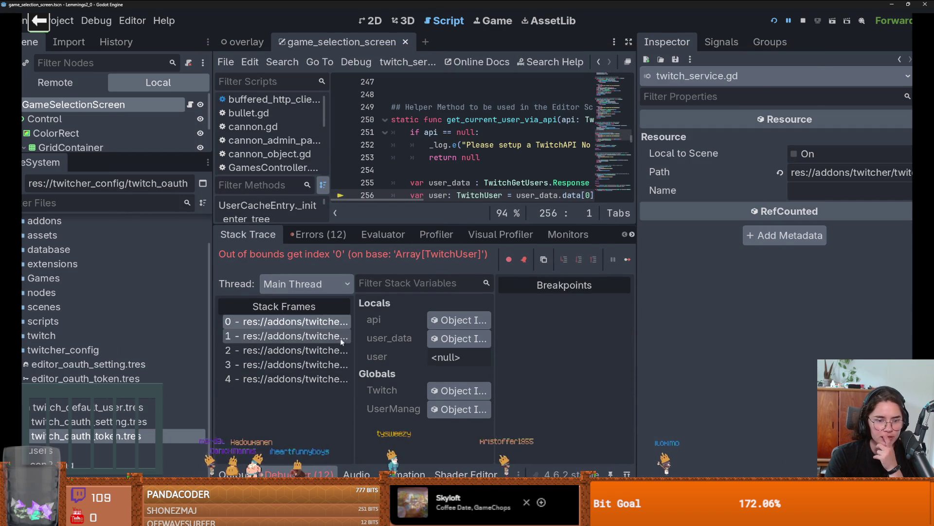
left_click_drag(352, 342, 431, 348)
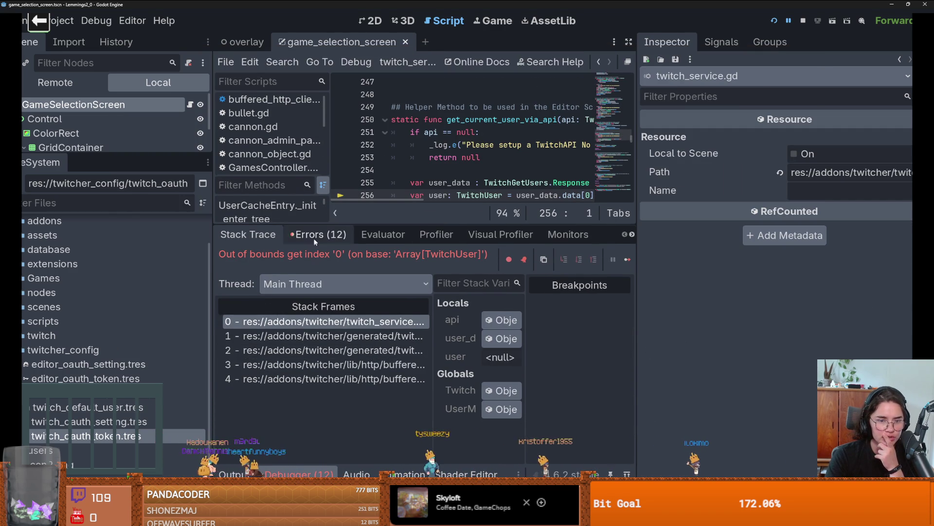
left_click(315, 235)
left_click(451, 300)
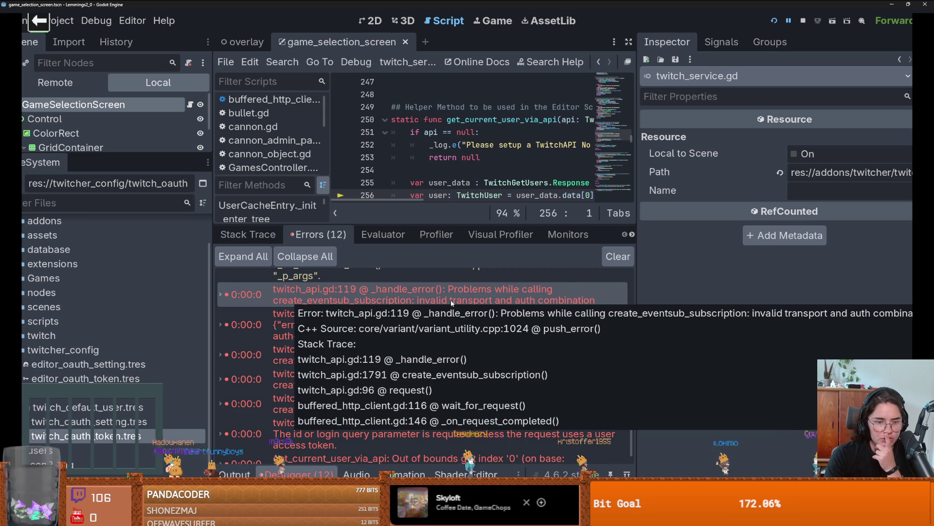
left_click(451, 292)
scroll(438, 340, "up", 5)
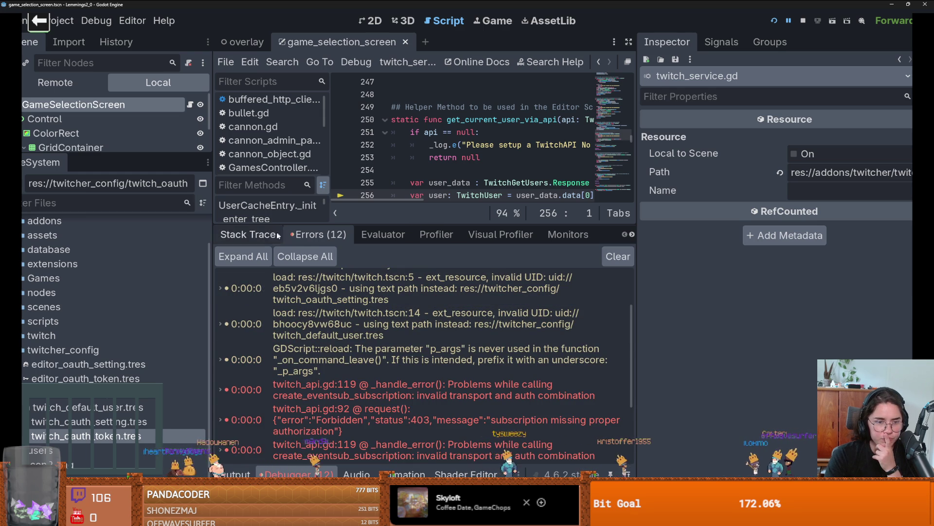
left_click(248, 234)
left_click(234, 474)
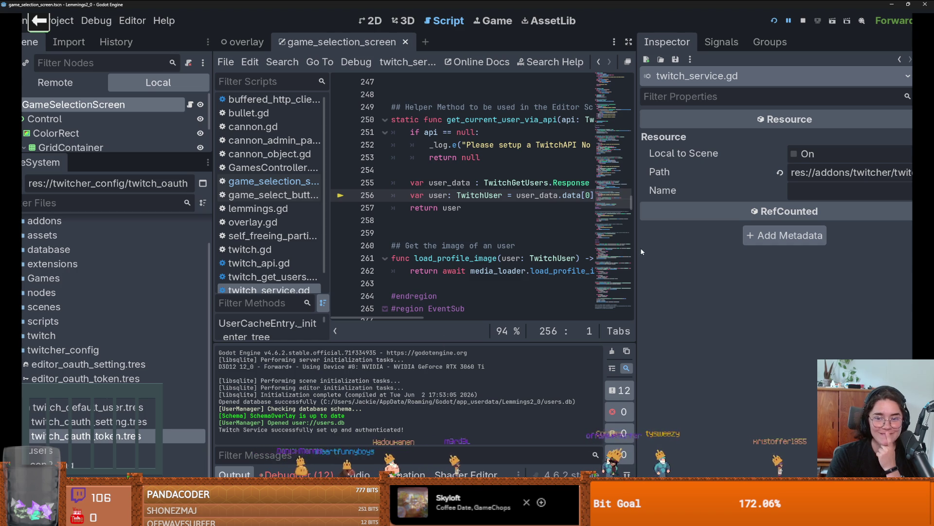
left_click_drag(642, 252, 732, 251)
- Inspect each .tres in twitcher_config and reload twitch_oauth_token's info
left_click(57, 367)
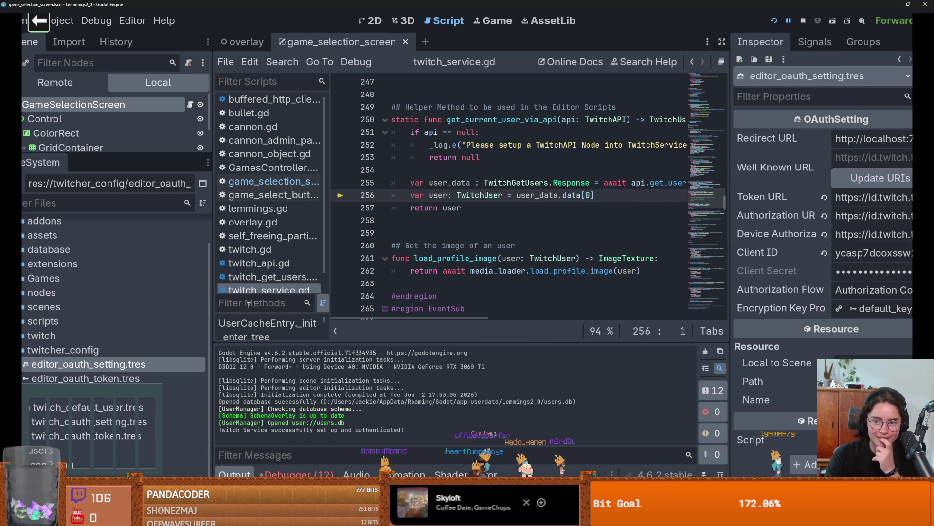
left_click(85, 379)
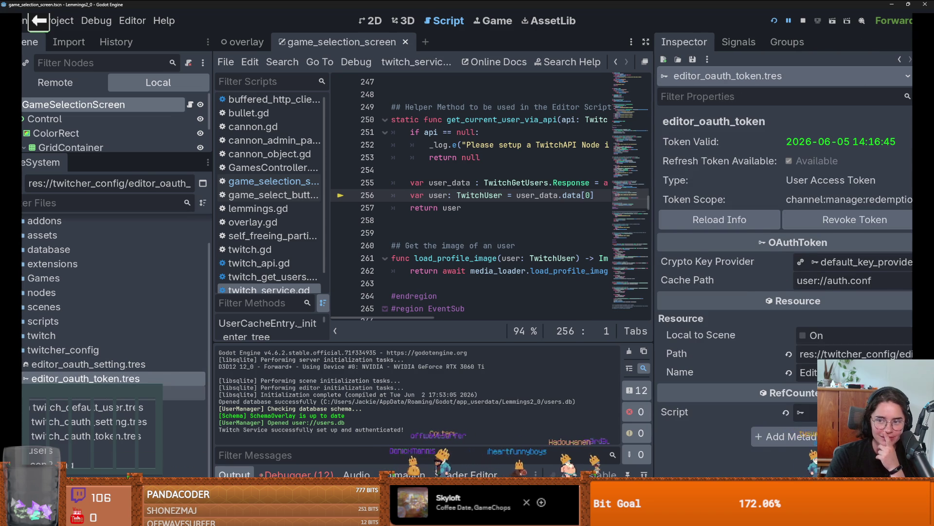
left_click(78, 393)
left_click(75, 410)
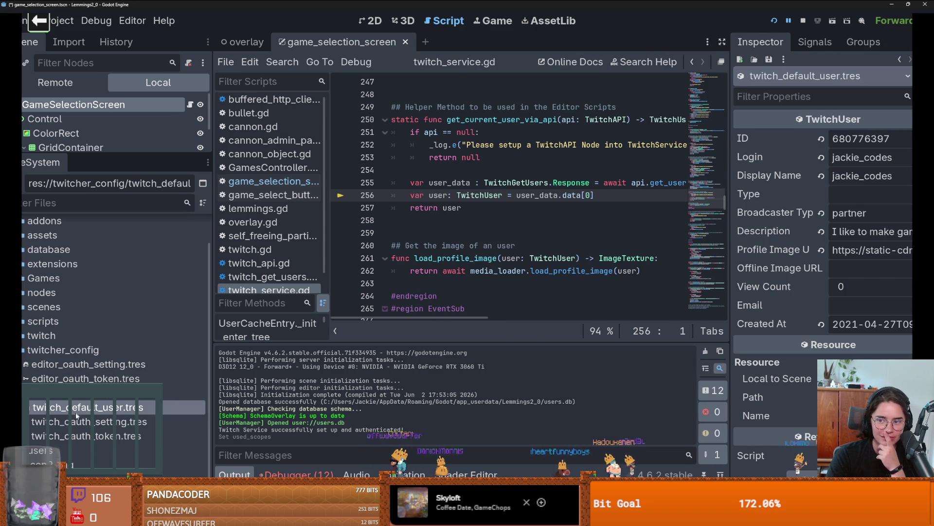
left_click(75, 421)
left_click(75, 435)
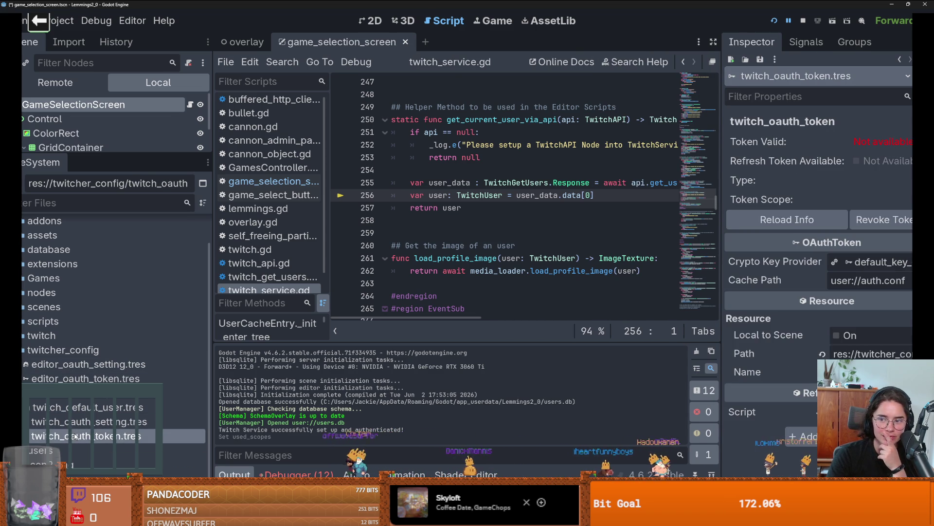
left_click(789, 224)
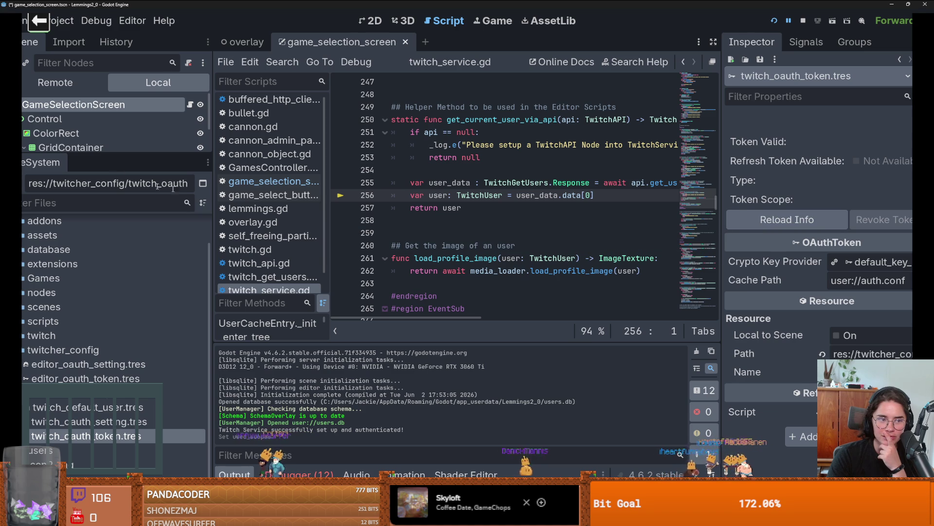
- Switch to the overlay scene to view overlay.gd
mouse_move(100, 155)
left_mouse_down()
mouse_move(100, 266)
mouse_move(99, 174)
left_mouse_up()
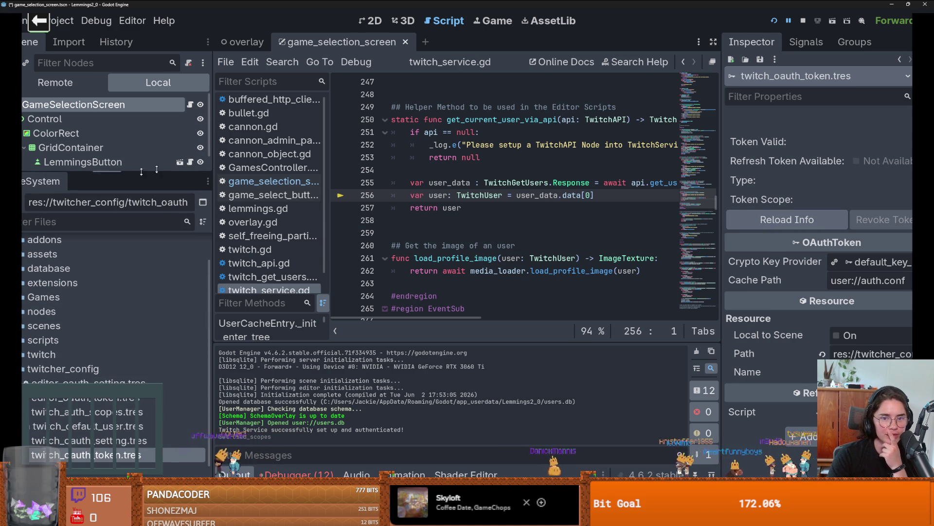
left_click(244, 42)
scroll(716, 222, "down", 4)
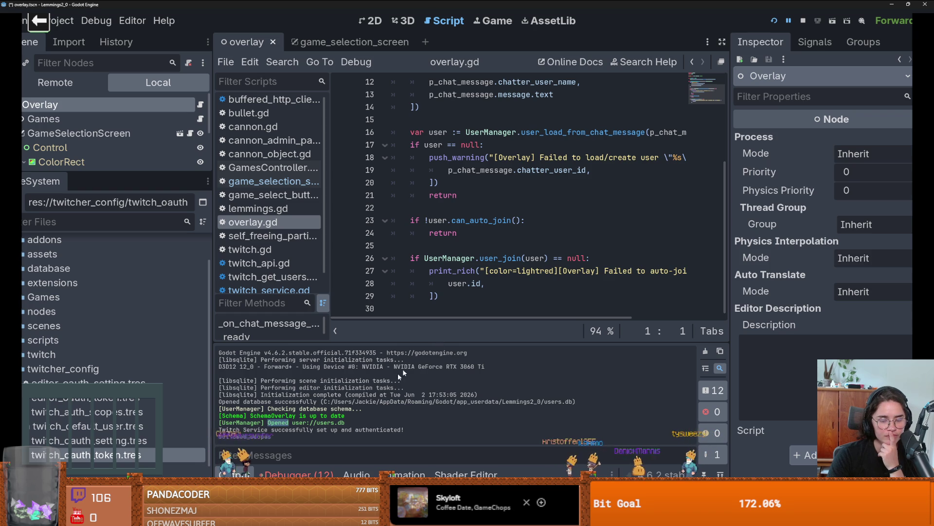
- Open twitch_service.gd at line 256 from stack frame 0, then open Project Settings
left_click(271, 467)
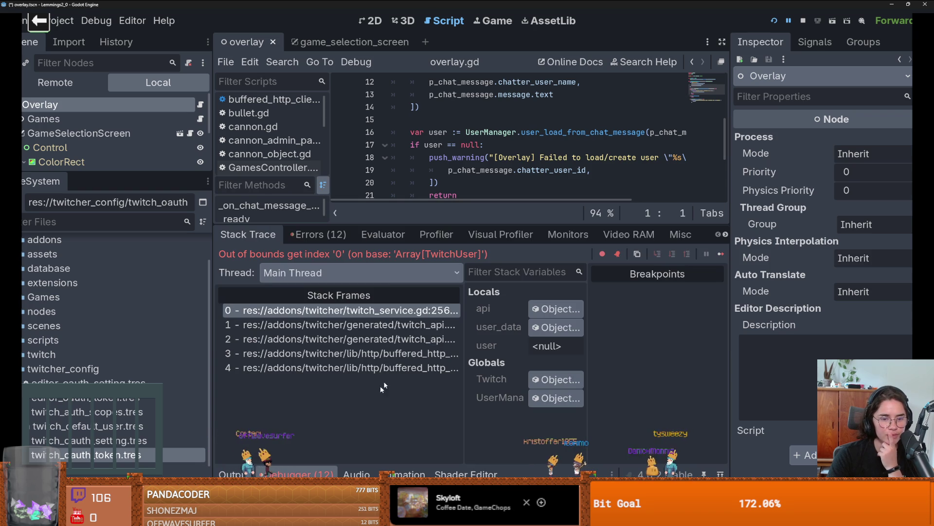
left_click(403, 318)
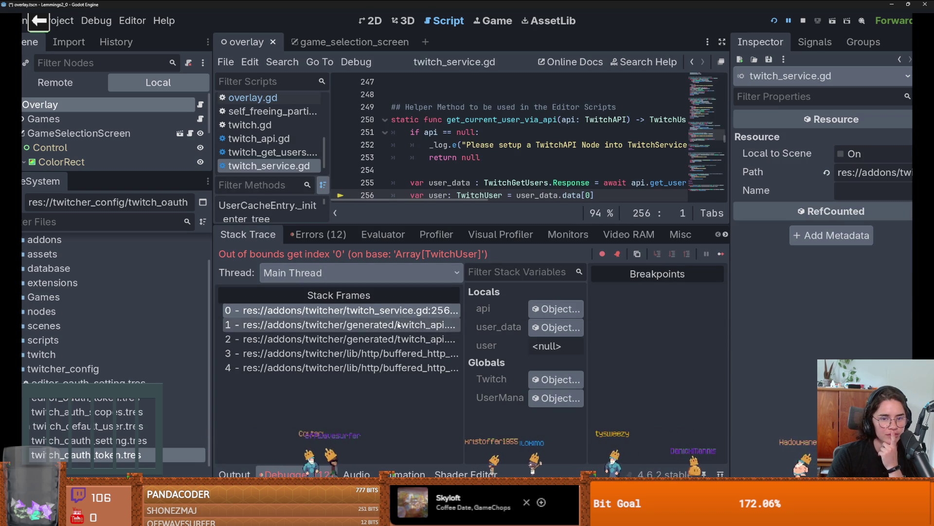
left_click_drag(497, 220, 509, 356)
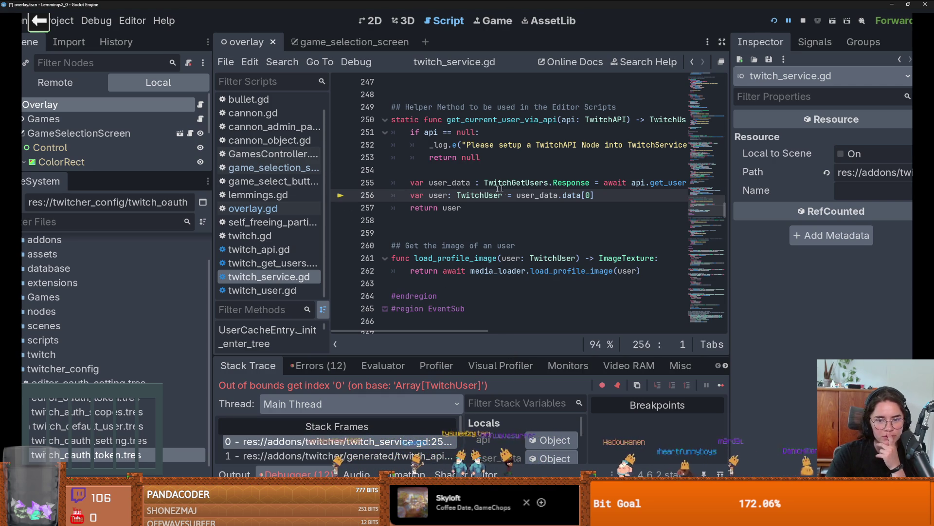
left_click_drag(213, 163, 101, 156)
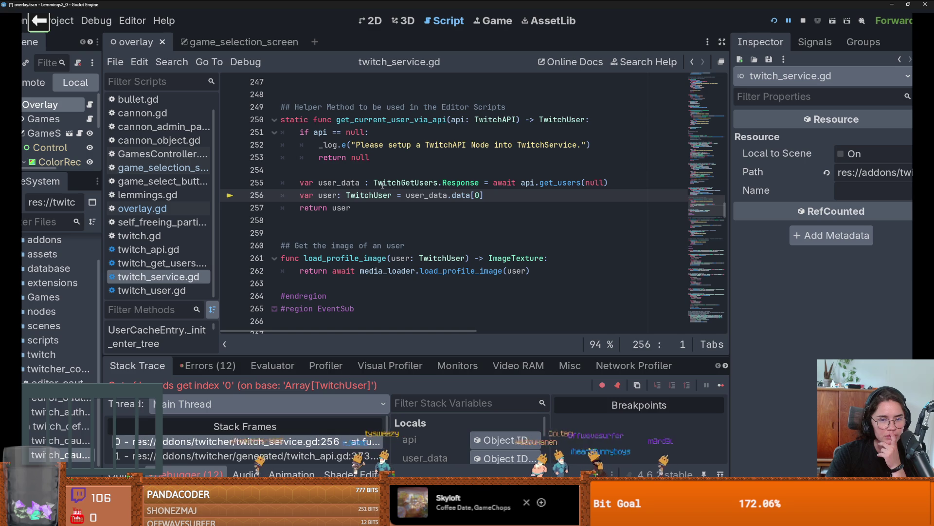
left_click(369, 208)
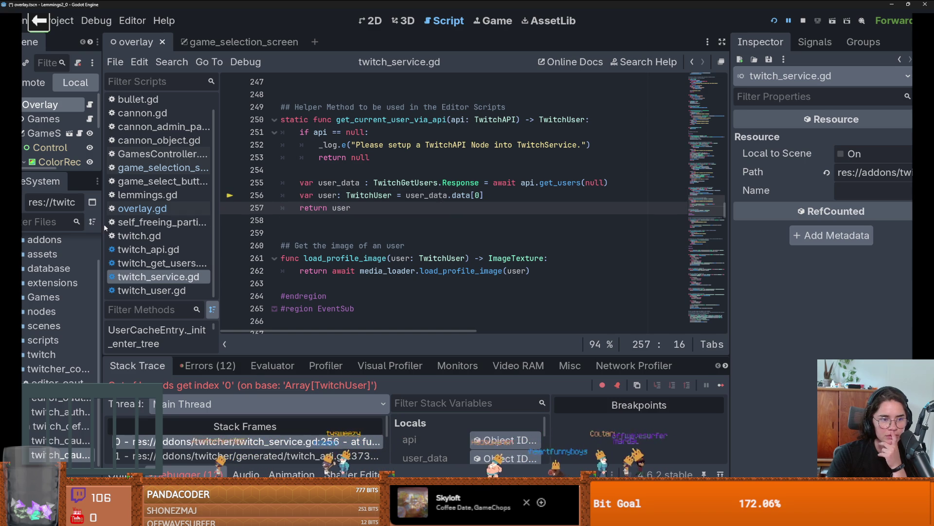
left_click_drag(104, 224, 185, 227)
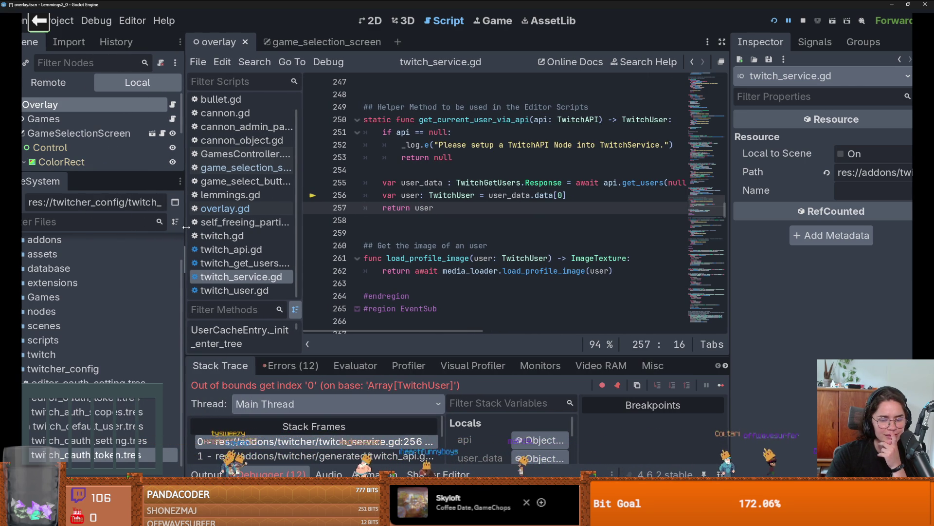
scroll(54, 363, "up", 2)
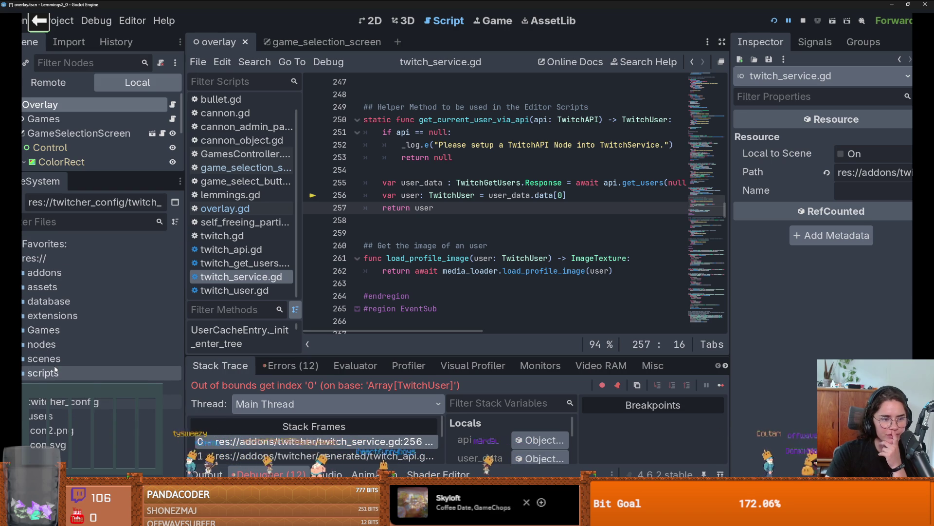
scroll(88, 387, "down", 3)
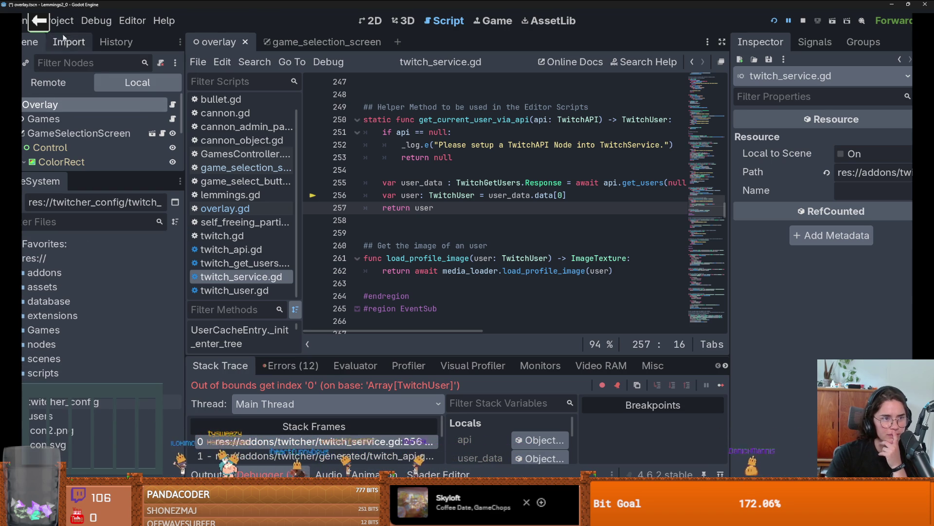
left_click(61, 20)
left_click(64, 39)
- Show the Twitcher Editor settings and review the Default Scopes, Editor Oauth Setting and Editor Oauth Token paths
scroll(195, 384, "down", 15)
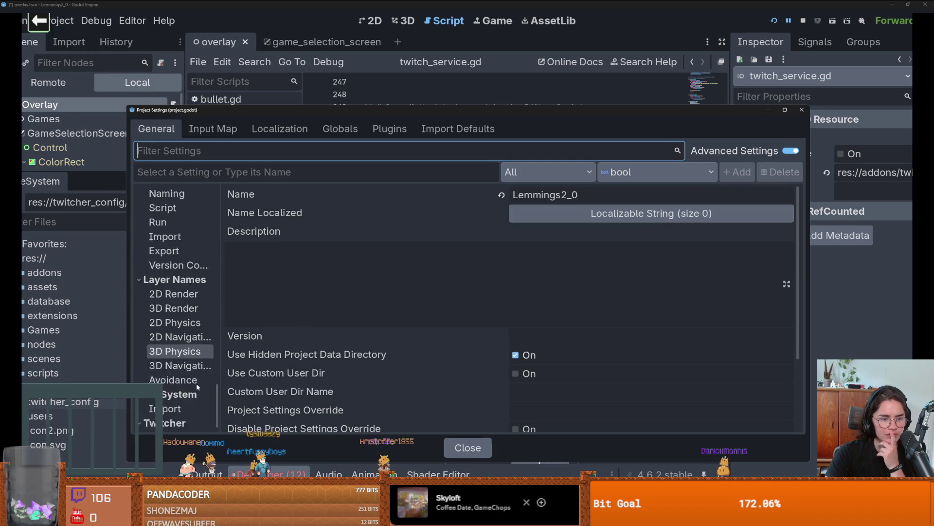
left_click(180, 405)
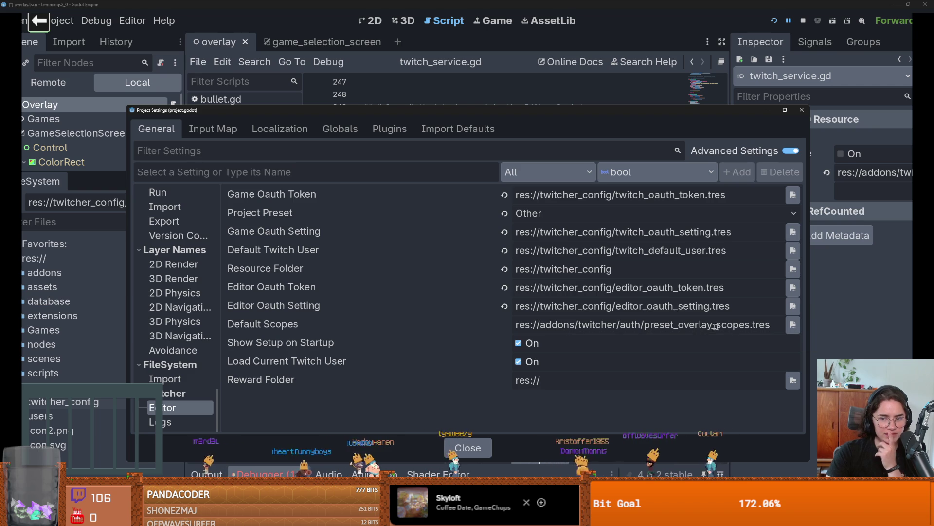
left_click_drag(750, 325, 680, 326)
left_click(689, 305)
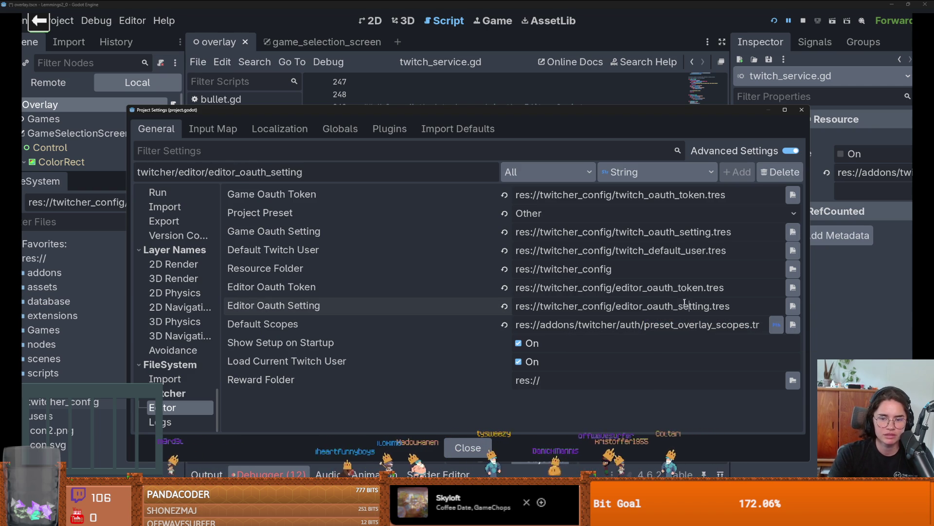
left_click(685, 291)
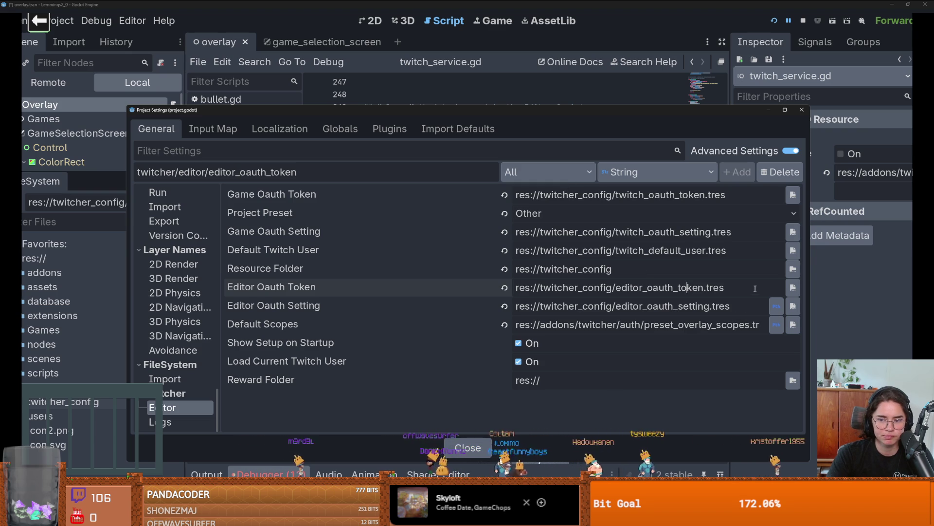
- Check the Game Oauth Setting path and the Project Preset choices, then close Project Settings
left_click(711, 269)
left_click(696, 250)
left_click(680, 231)
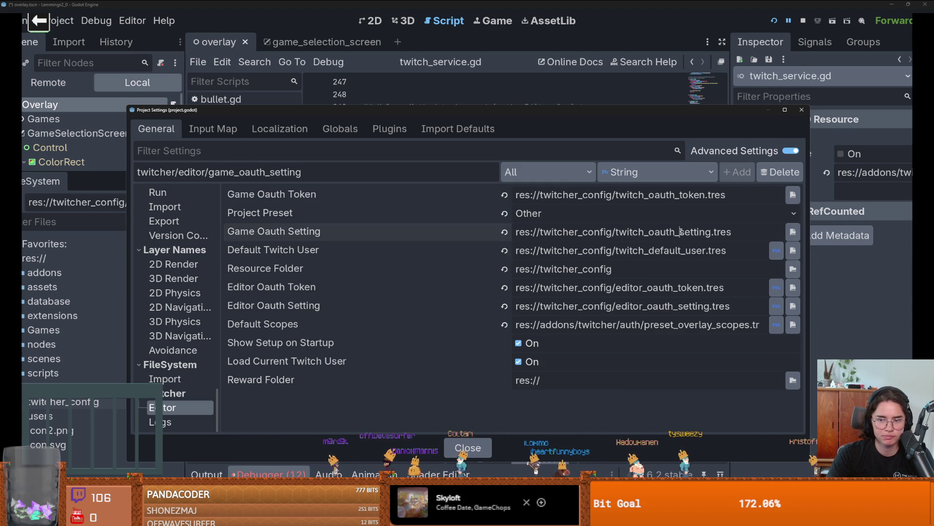
left_click(661, 208)
left_click(662, 195)
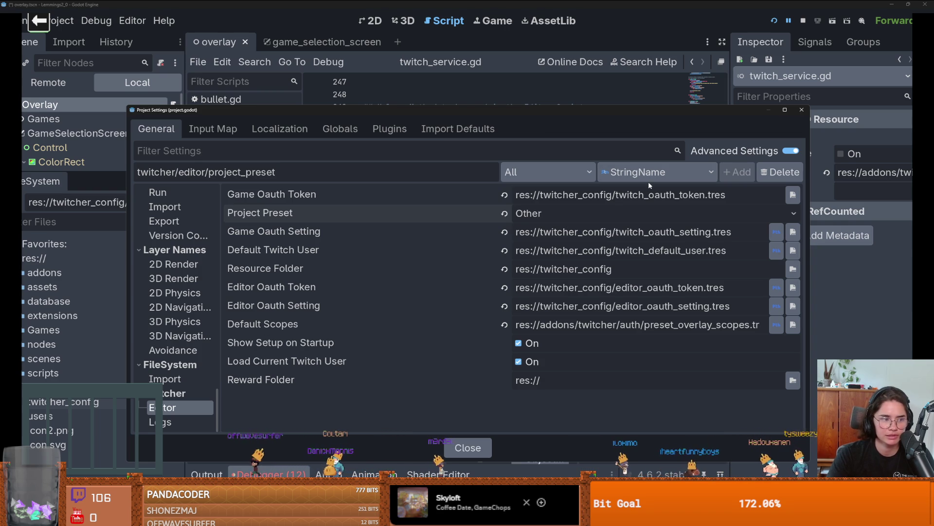
left_click(803, 110)
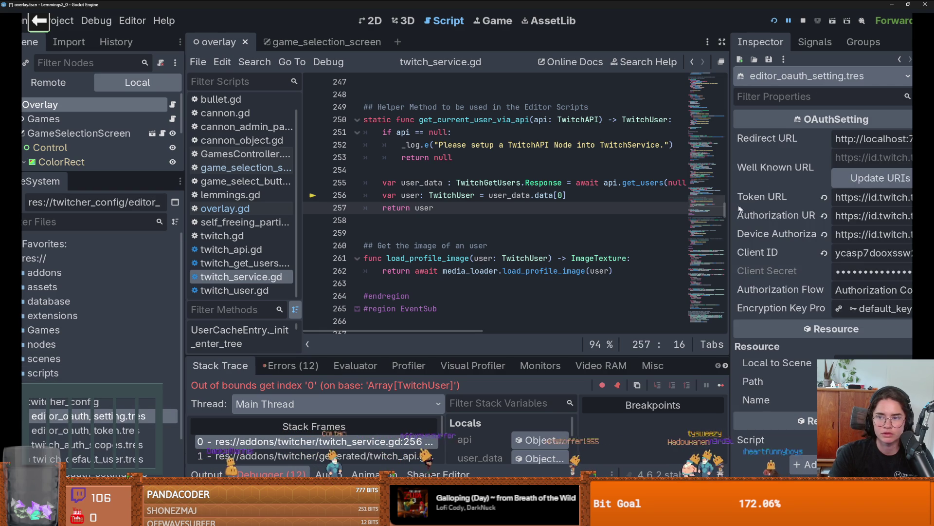
- Inspect the editor_oauth_token, twitch_auth_scopes, twitch_default_user, twitch_oauth_setting and twitch_oauth_token resources
left_click_drag(731, 202, 646, 198)
scroll(108, 292, "down", 2)
left_click(108, 374)
left_click(108, 388)
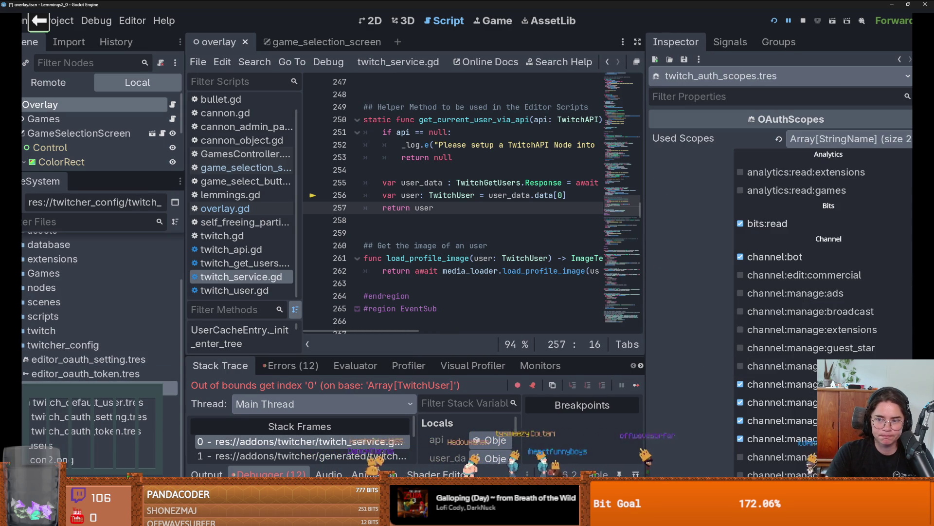
left_click(106, 402)
left_click(102, 416)
left_click(98, 431)
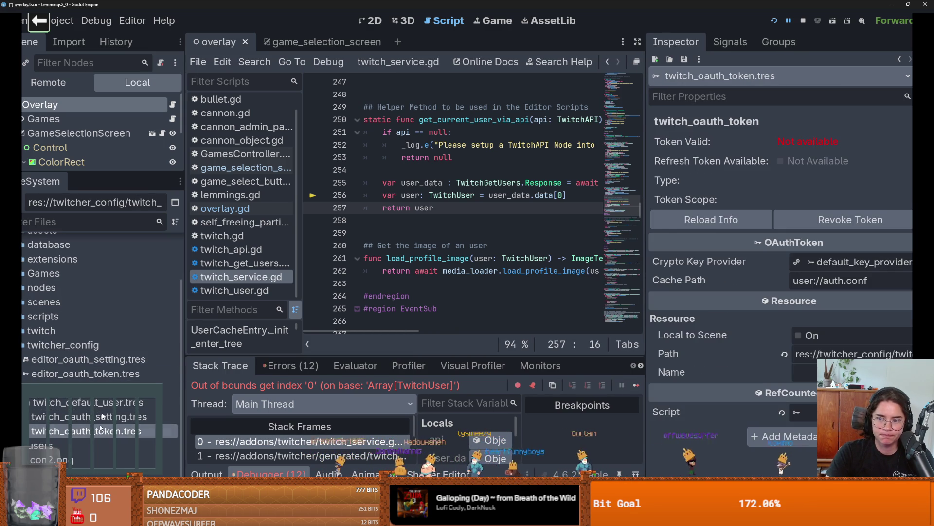
left_click_drag(77, 173, 82, 197)
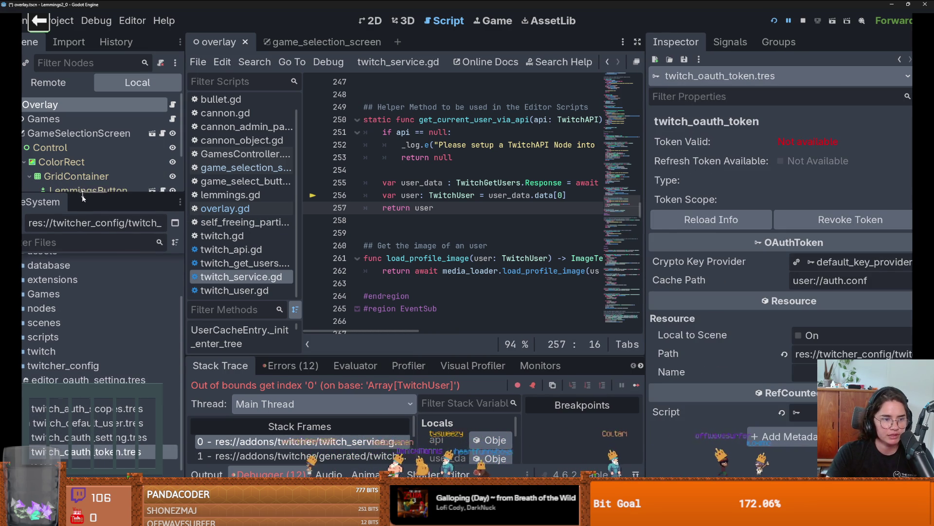
- Filter the FileSystem by 'twi' and open the twitch.tscn scene
left_click(60, 247)
type("twi")
scroll(173, 331, "down", 10)
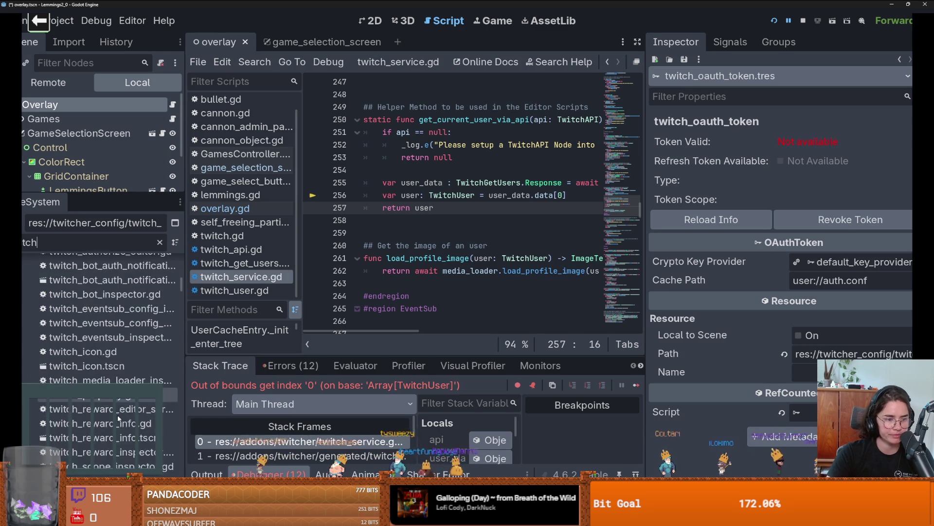
scroll(173, 331, "down", 10)
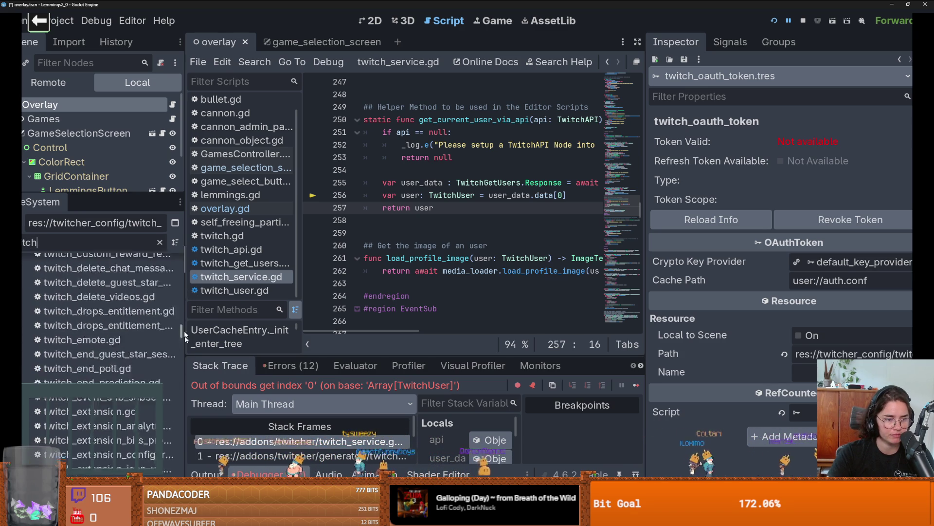
scroll(98, 317, "down", 1)
double_click(98, 373)
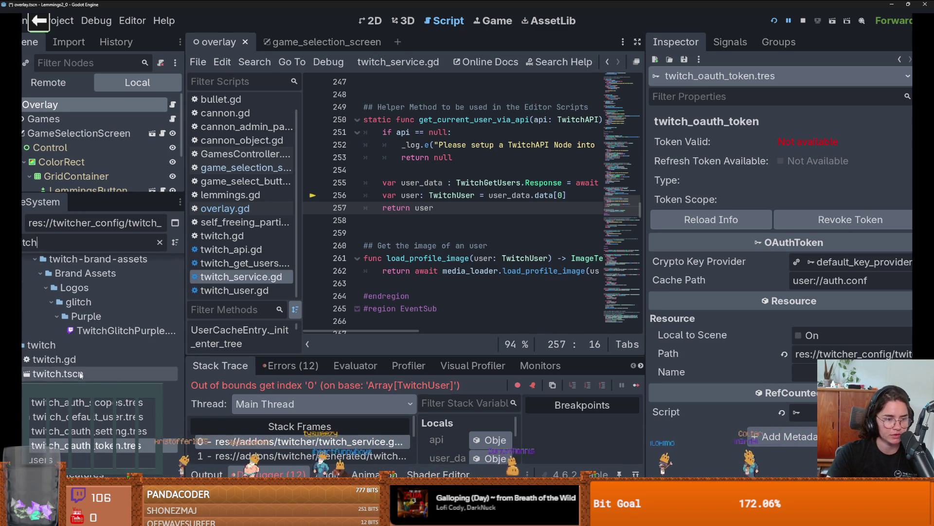
left_click_drag(108, 192, 108, 347)
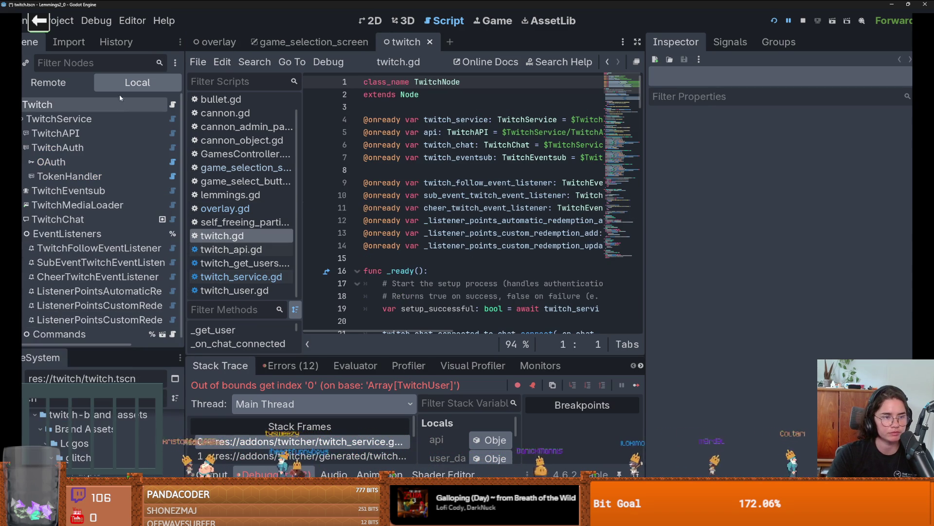
- Validate the TwitchService node's scopes in the Inspector
left_click(115, 117)
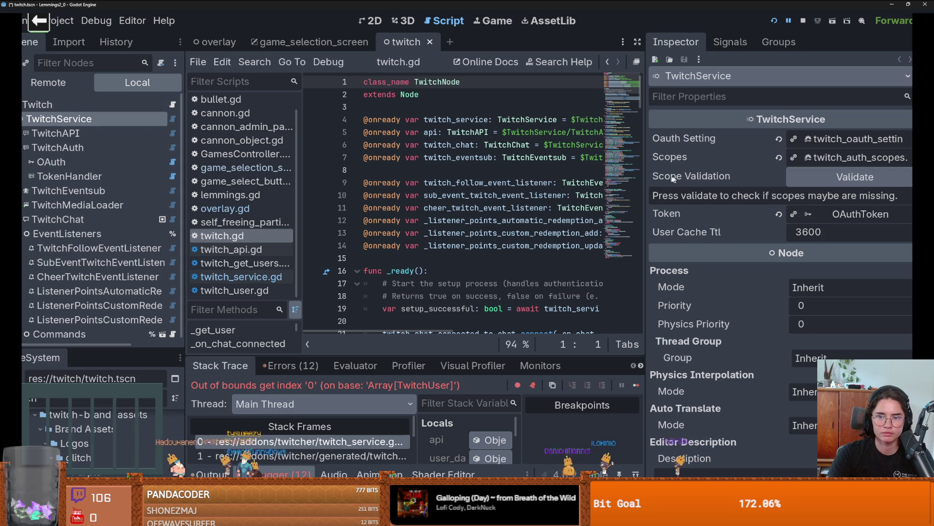
left_click_drag(646, 175, 569, 175)
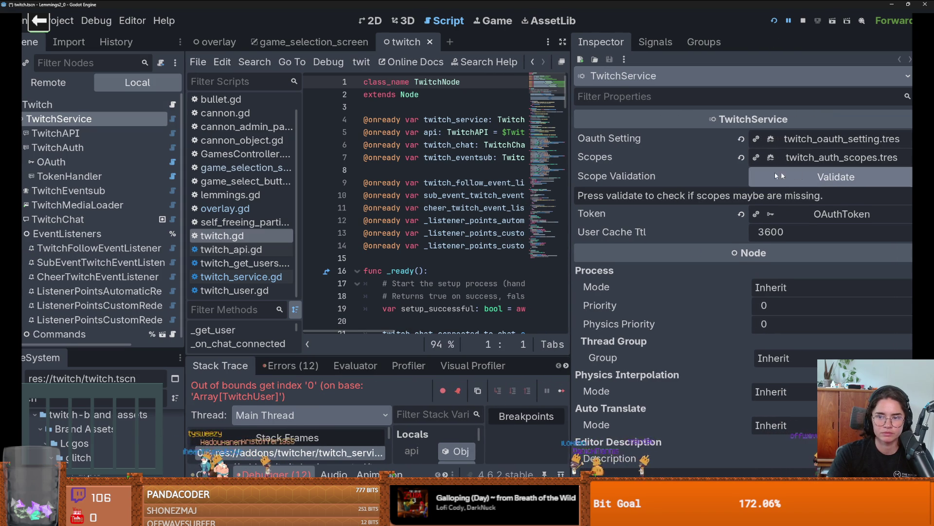
left_click(778, 177)
left_click(116, 105)
left_click(102, 119)
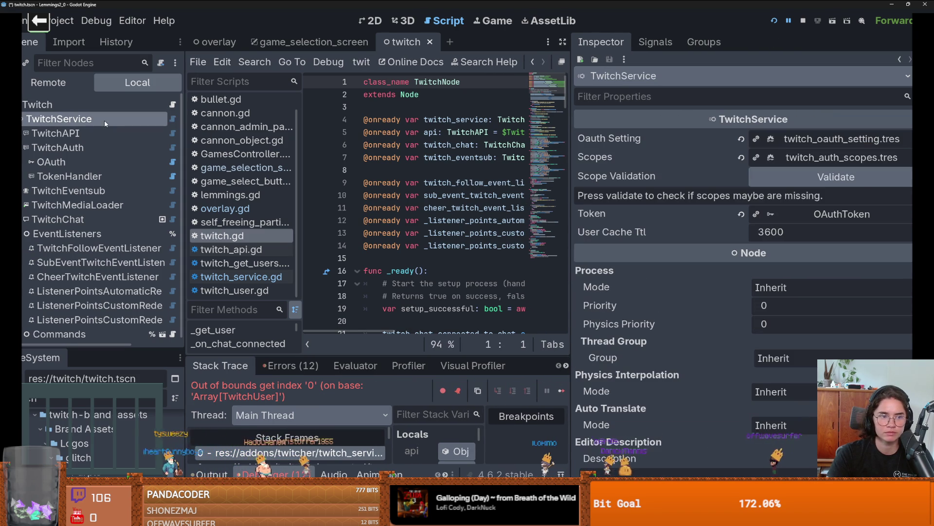
- Check the TwitchAPI node's token validity and OAuth settings
left_click(84, 136)
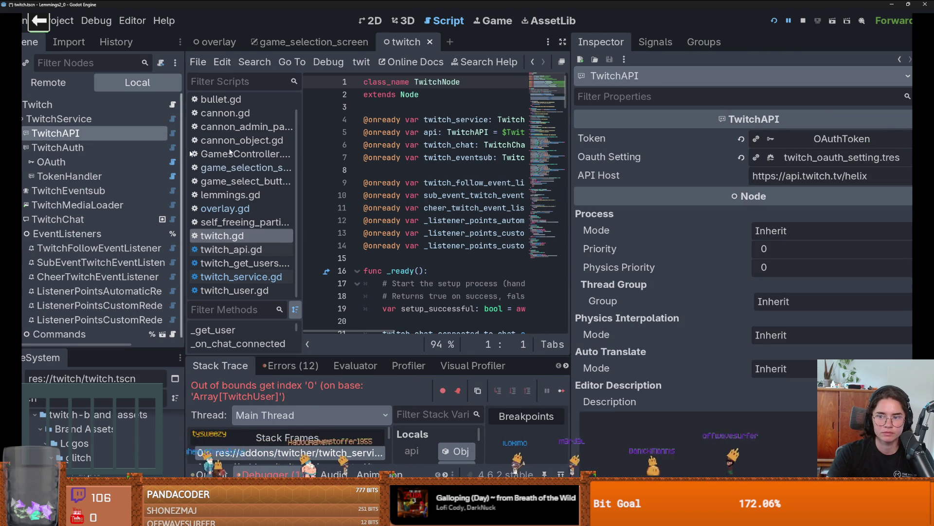
left_click(808, 138)
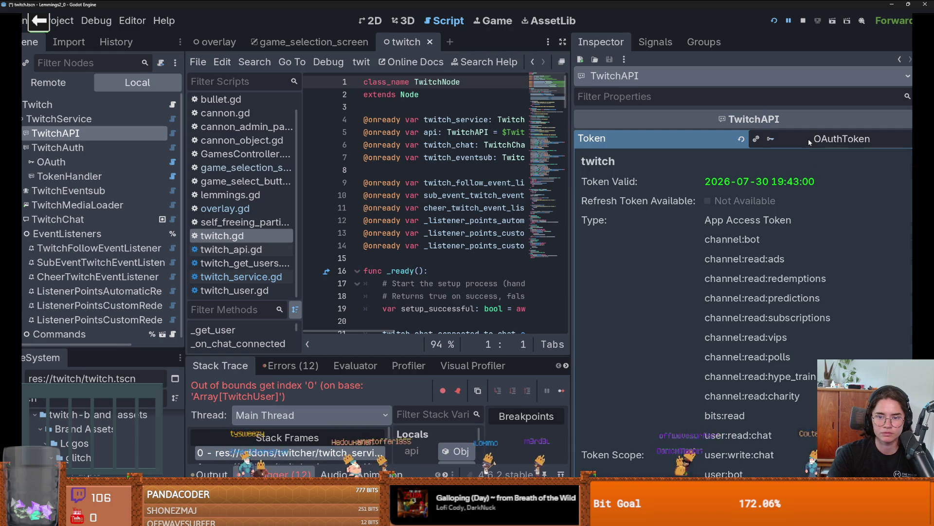
left_click(807, 139)
left_click(842, 157)
left_click(842, 157)
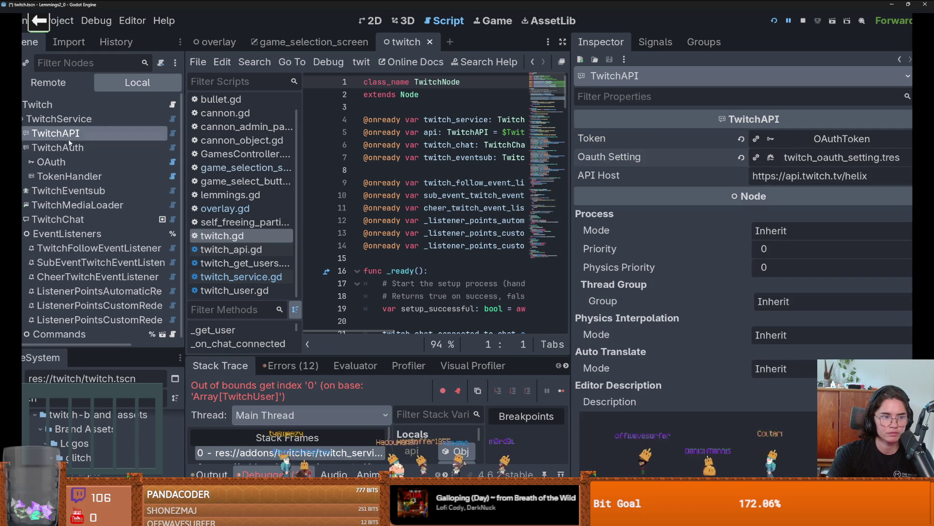
- Review the TwitchAuth node's token, OAuth settings and checked scope permissions
left_click(69, 146)
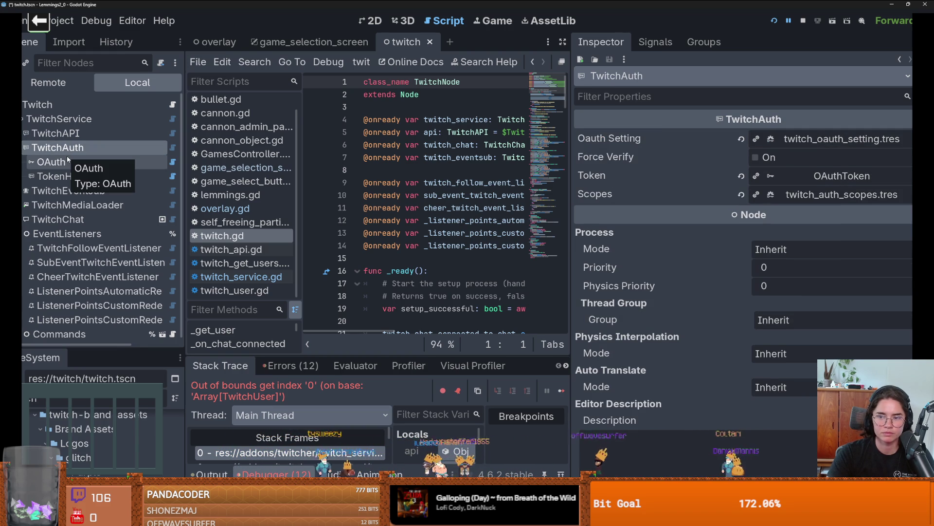
left_click(796, 177)
left_click(797, 176)
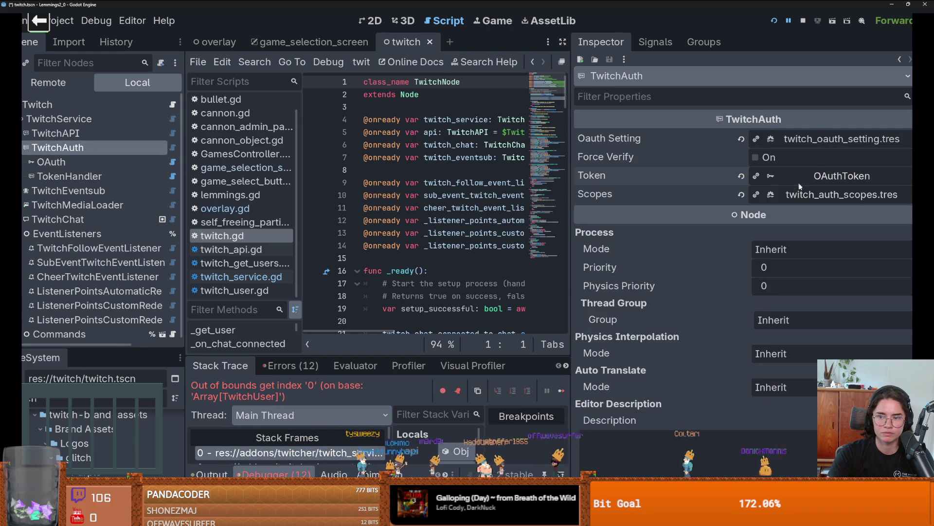
left_click(802, 194)
left_click(802, 194)
left_click(806, 143)
left_click(806, 144)
left_click(819, 194)
scroll(717, 255, "down", 6)
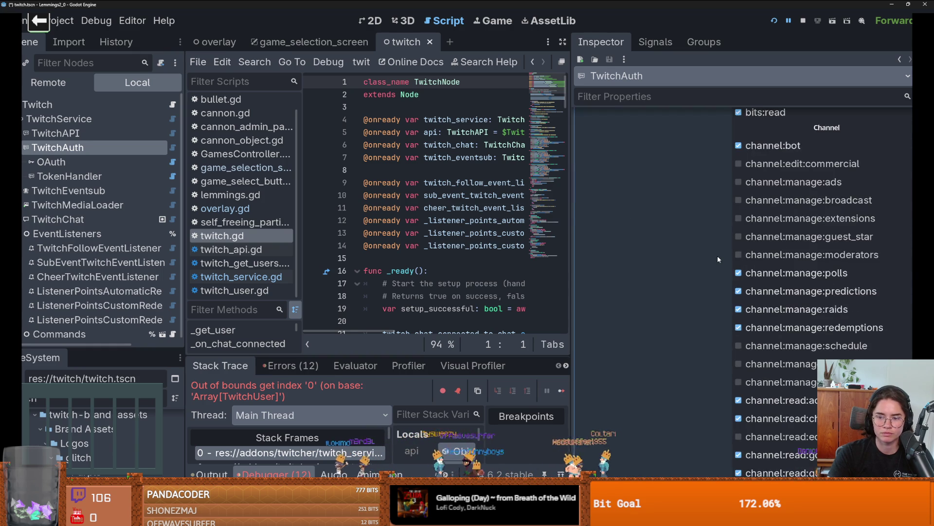
scroll(718, 255, "down", 6)
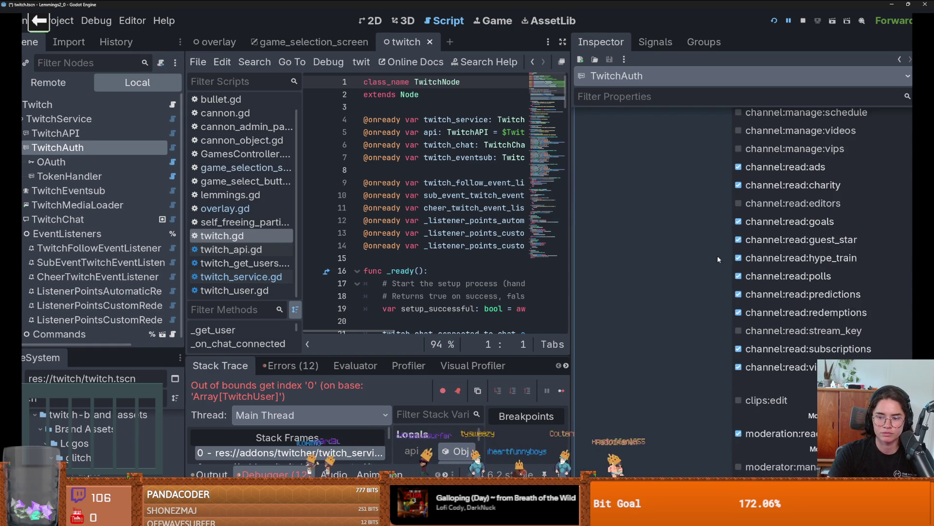
scroll(717, 255, "down", 3)
scroll(718, 255, "up", 15)
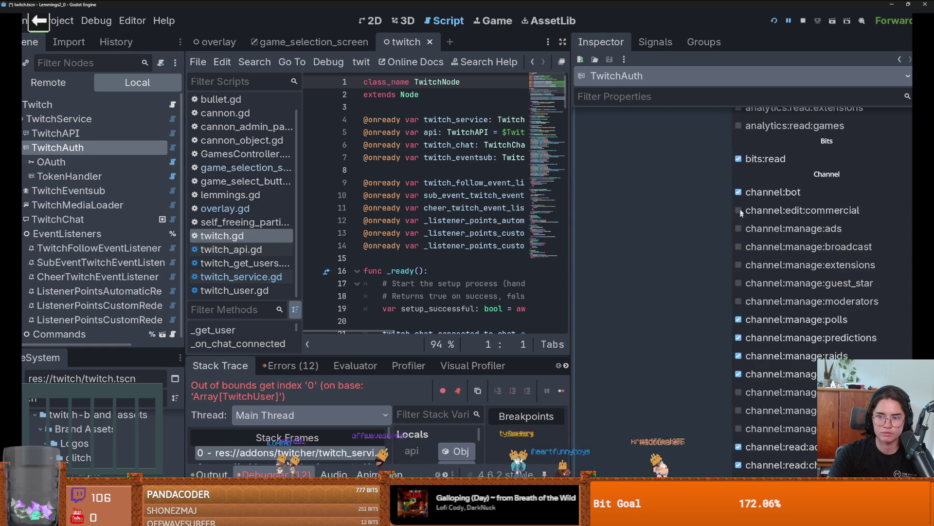
left_click(805, 194)
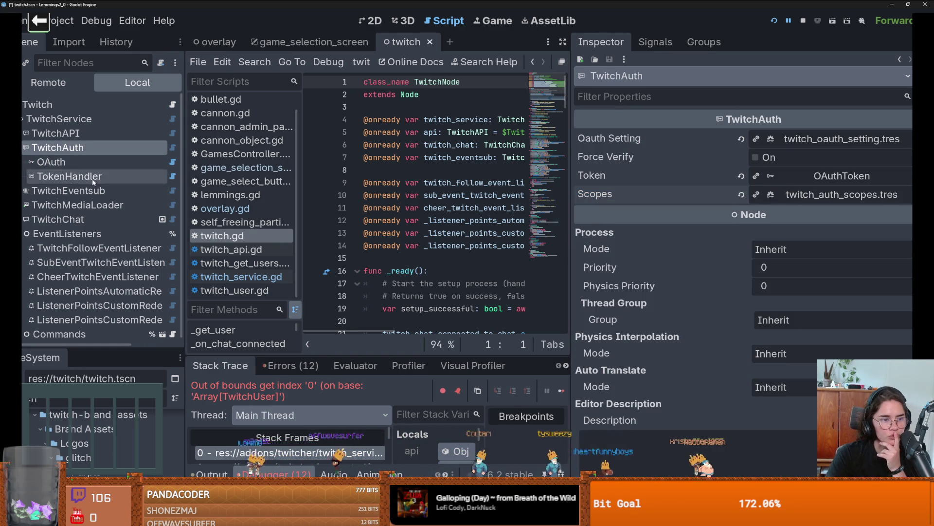
- Inspect the OAuth, TokenHandler and TwitchEventsub nodes, checking which node the API property references
left_click(68, 176)
left_click(51, 161)
left_click(96, 177)
left_click(97, 166)
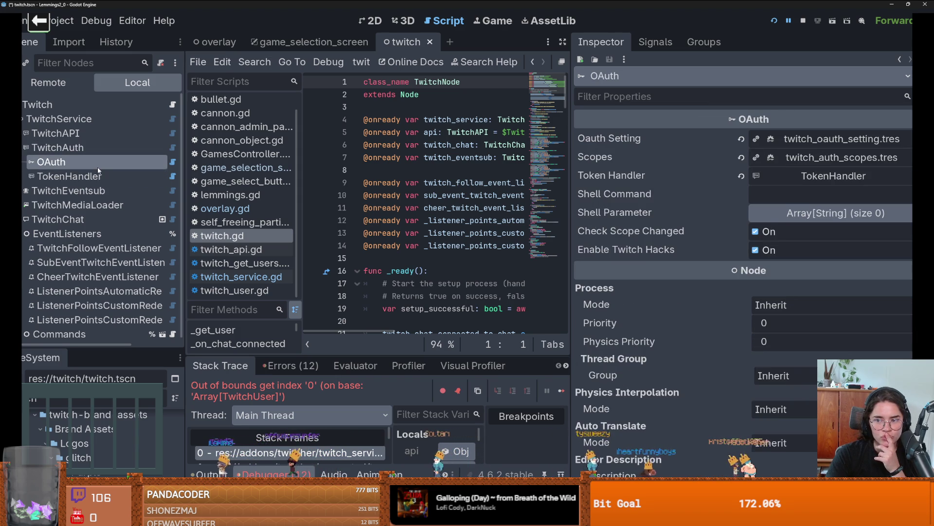
left_click(96, 176)
left_click(92, 187)
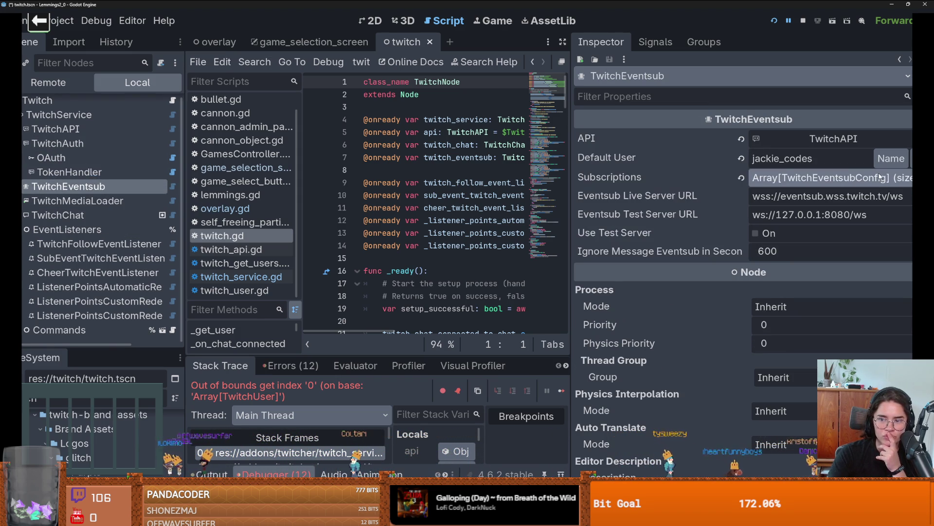
left_click(859, 141)
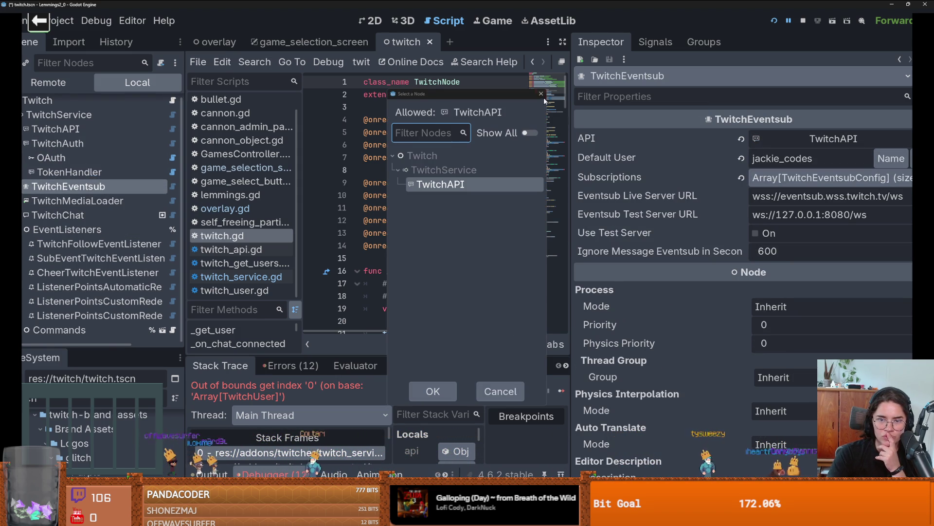
left_click(542, 95)
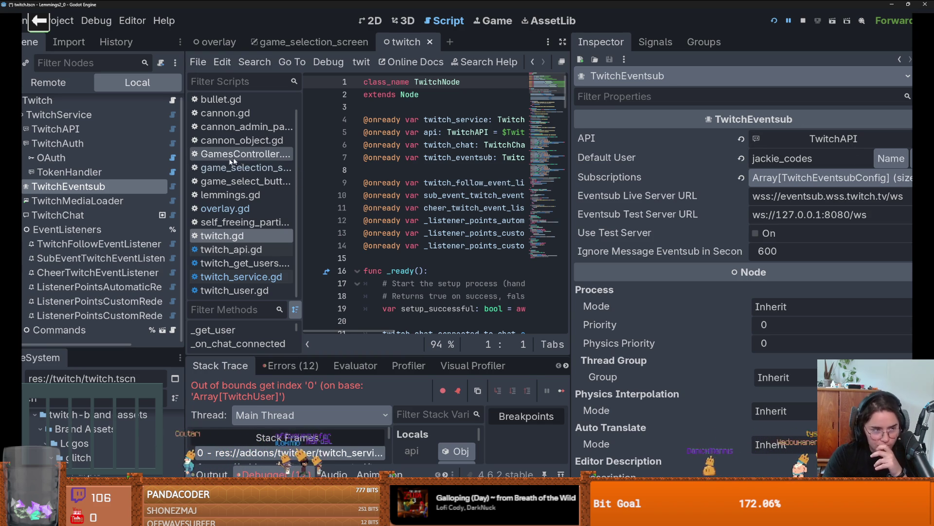
- Inspect the TwitchMediaLoader, EventListeners, TwitchFollowEventListener, Commands and TwitchChat nodes
left_click(107, 201)
left_click(121, 228)
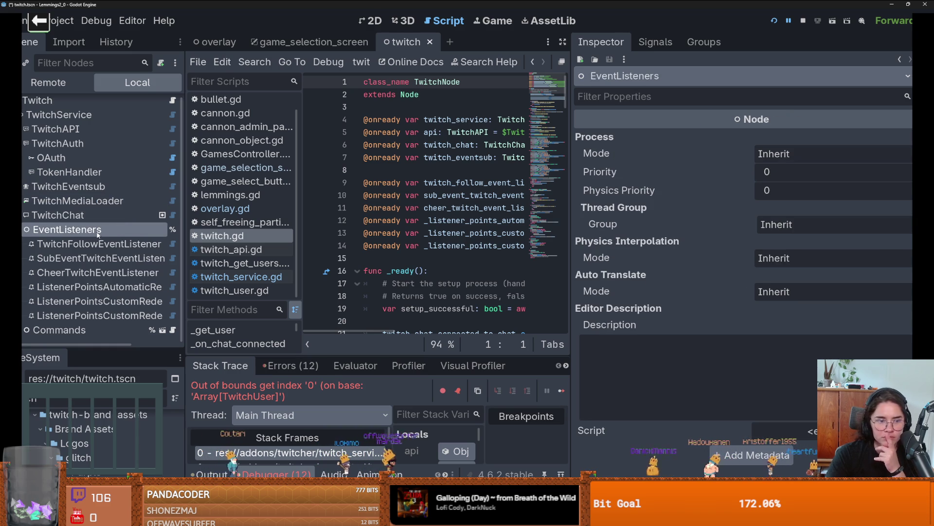
left_click(91, 244)
left_click(94, 329)
left_click(97, 244)
left_click(74, 217)
- Check the OAuth node's scopes list and which token handler it uses
left_click(76, 148)
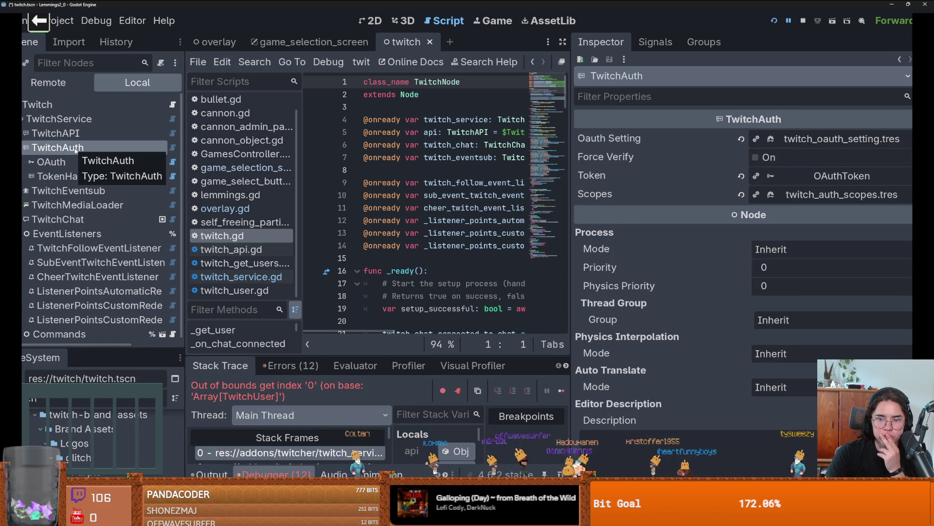
left_click(71, 160)
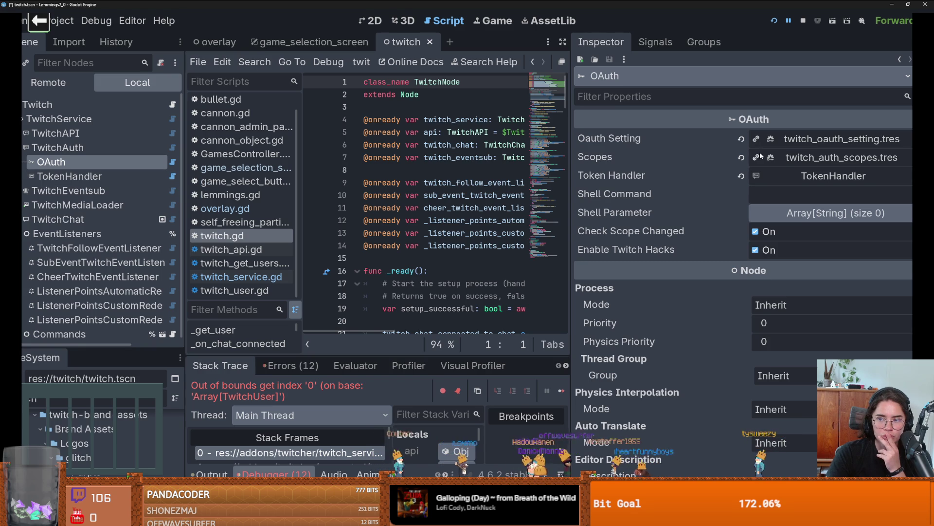
left_click(833, 157)
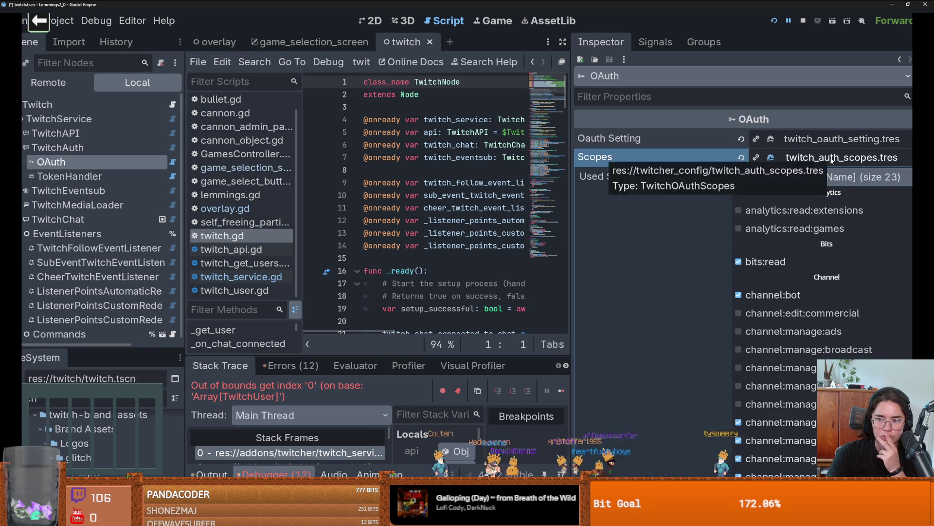
left_click(833, 157)
left_click(834, 175)
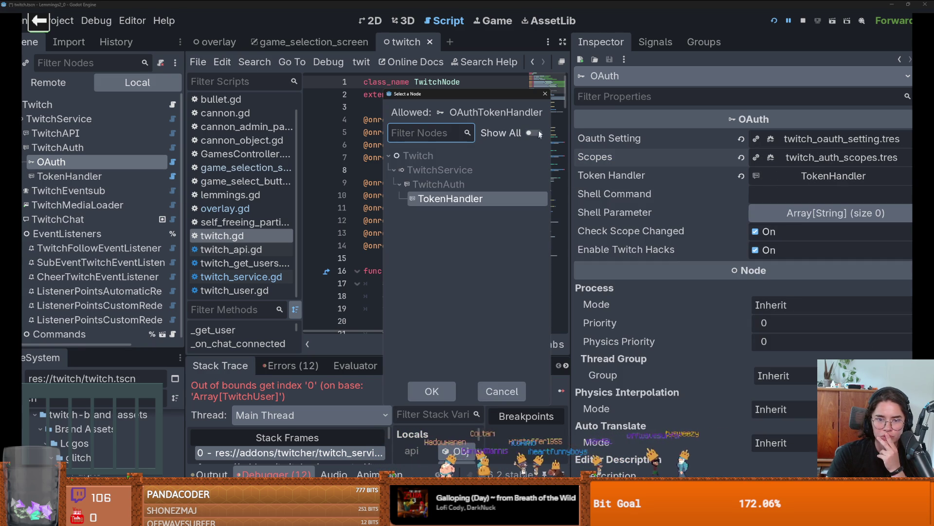
key("Escape")
- Recheck TwitchAuth's token validity, scopes and OAuth client configuration, then enlarge the file browser
left_click(58, 148)
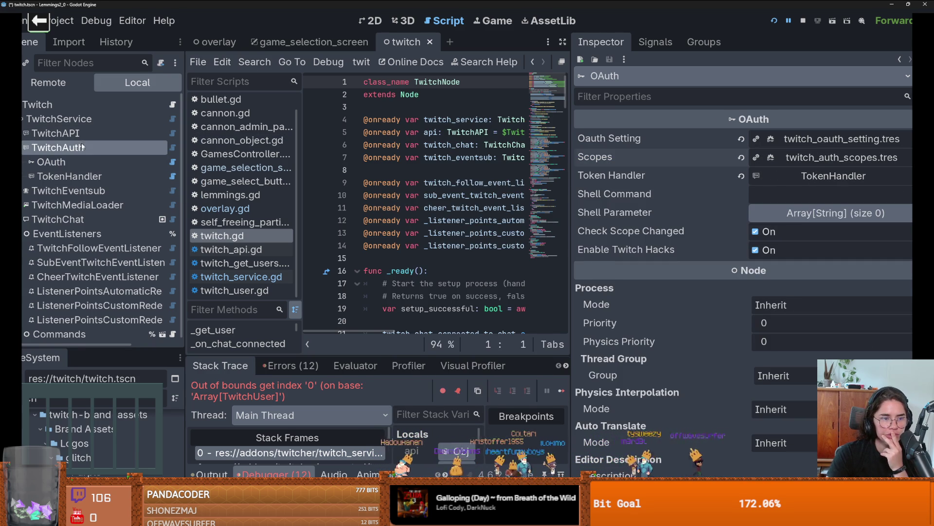
mouse_move(684, 156)
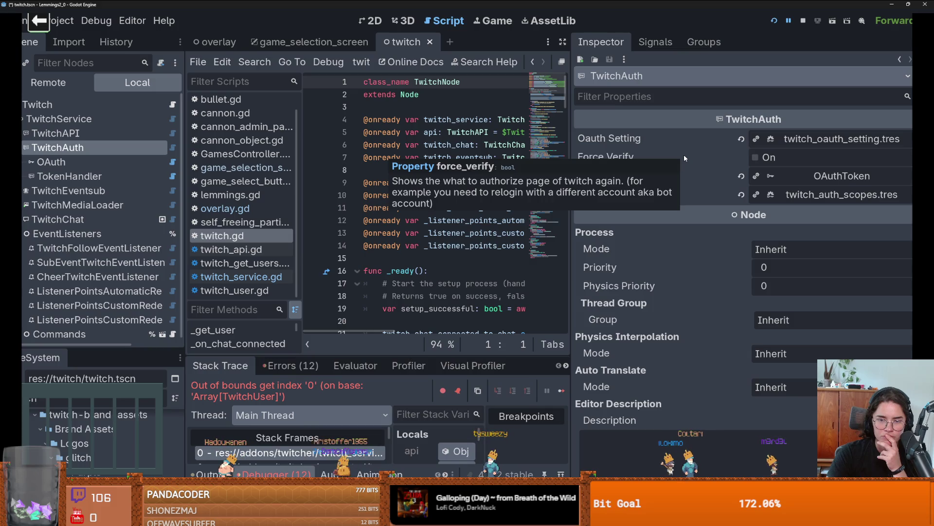
left_click(869, 176)
left_click(869, 177)
left_click(842, 194)
left_click(841, 194)
left_click(827, 141)
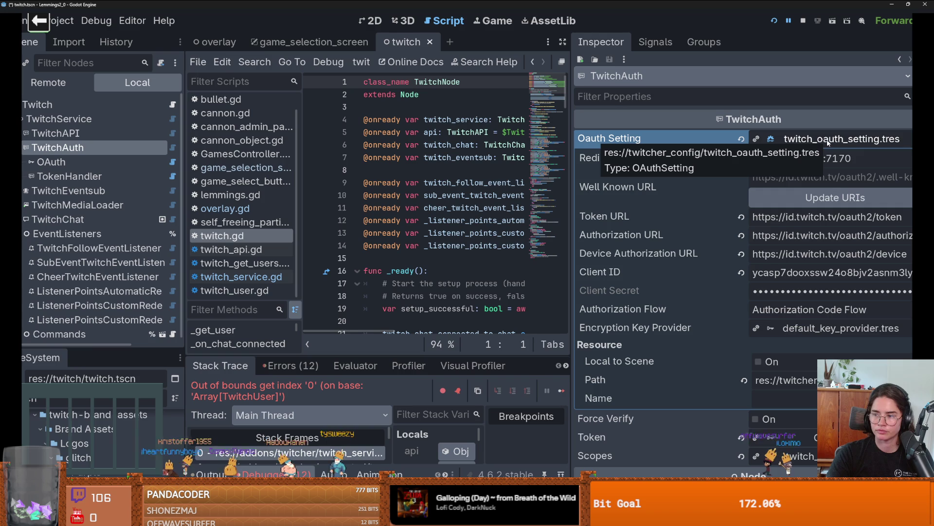
left_click(827, 141)
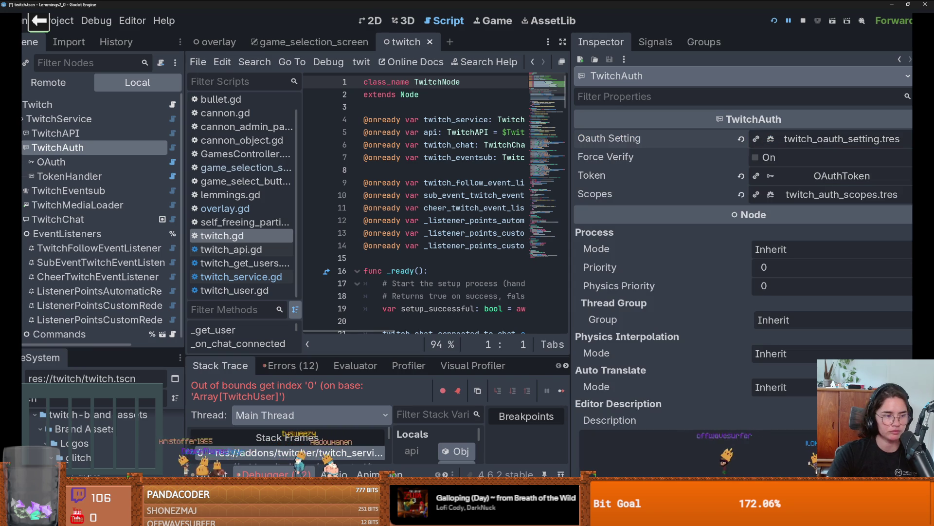
left_click_drag(84, 347, 83, 152)
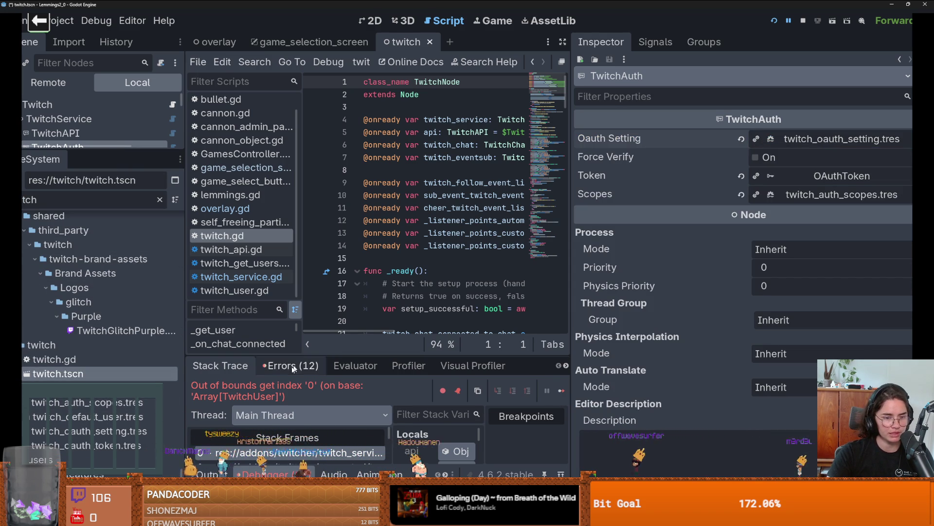
- Look over the errors and output log, then review the twitcher paths in Project Settings
left_click(290, 365)
left_click(209, 474)
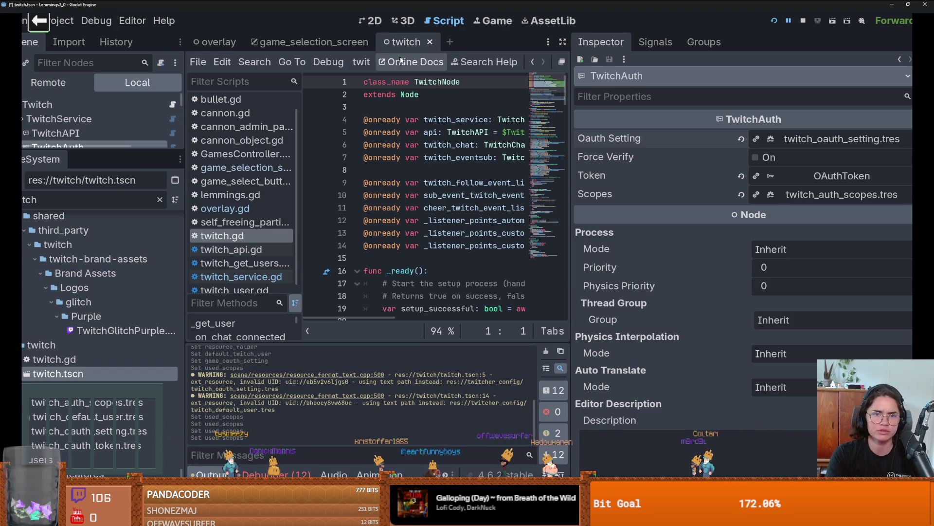
left_click(58, 20)
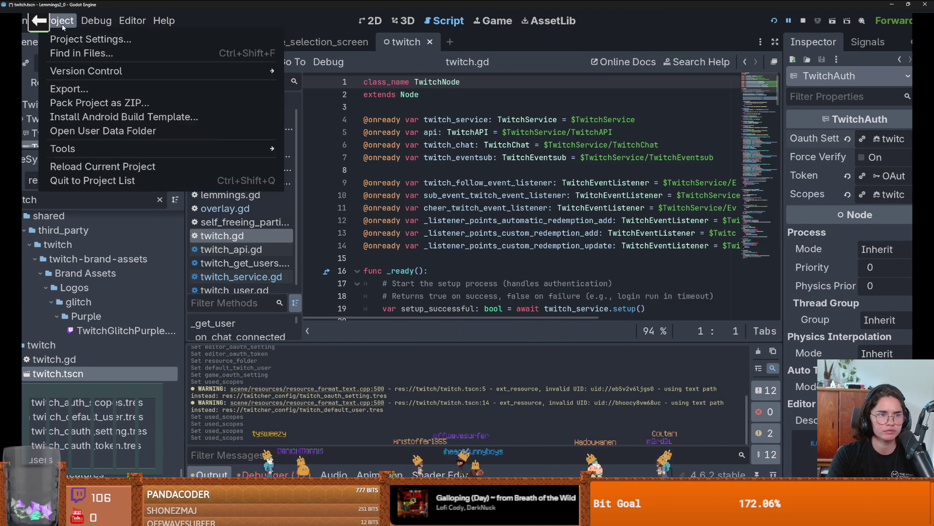
left_click(83, 37)
scroll(197, 211, "up", 15)
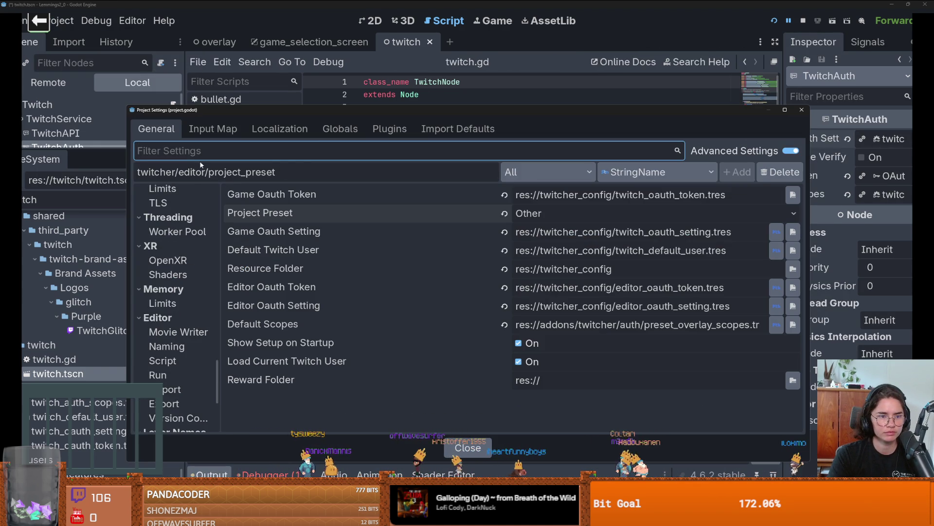
scroll(192, 195, "up", 10)
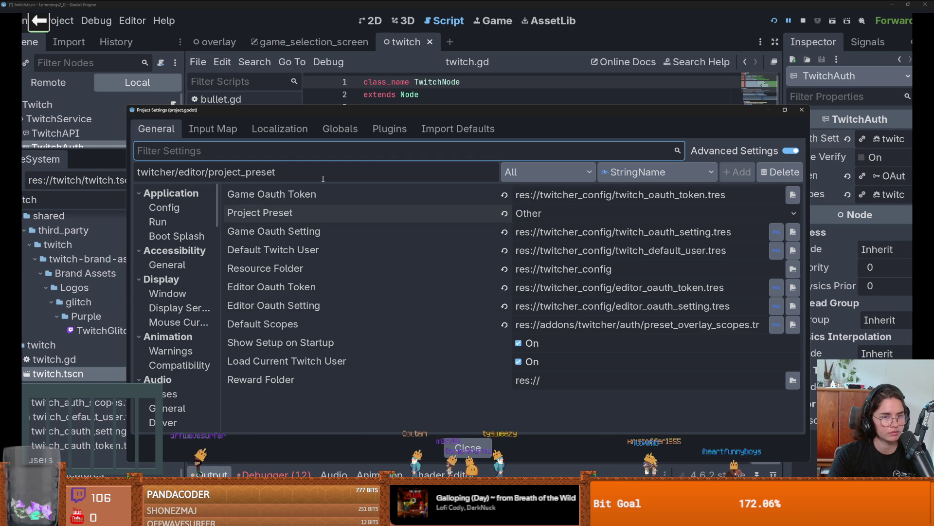
left_click(801, 110)
- Open the res:// folder in the file manager and restore the editor to a smaller window
scroll(150, 264, "down", 5)
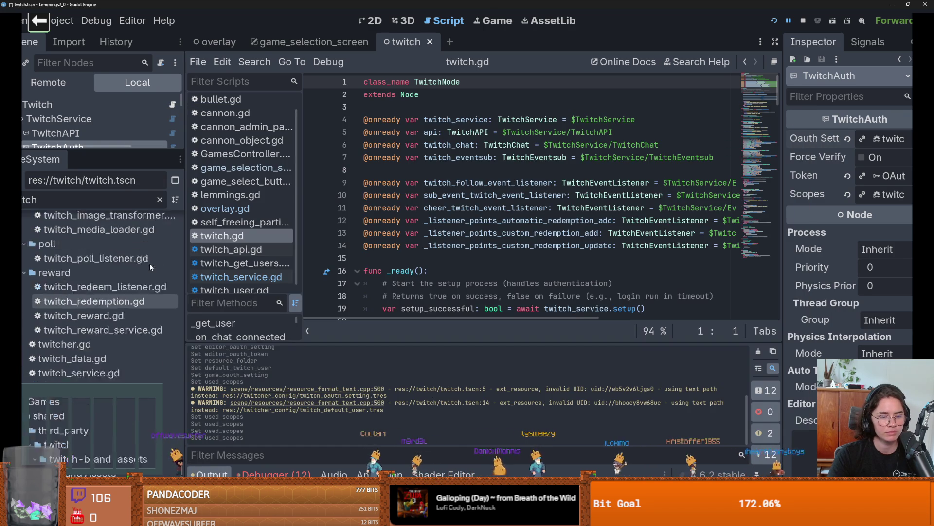
scroll(121, 292, "up", 10)
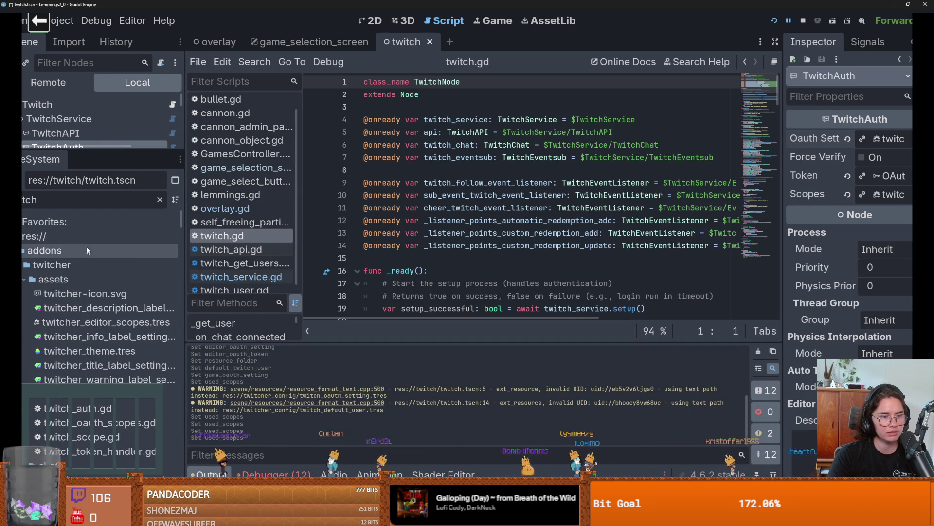
right_click(87, 236)
left_click(146, 376)
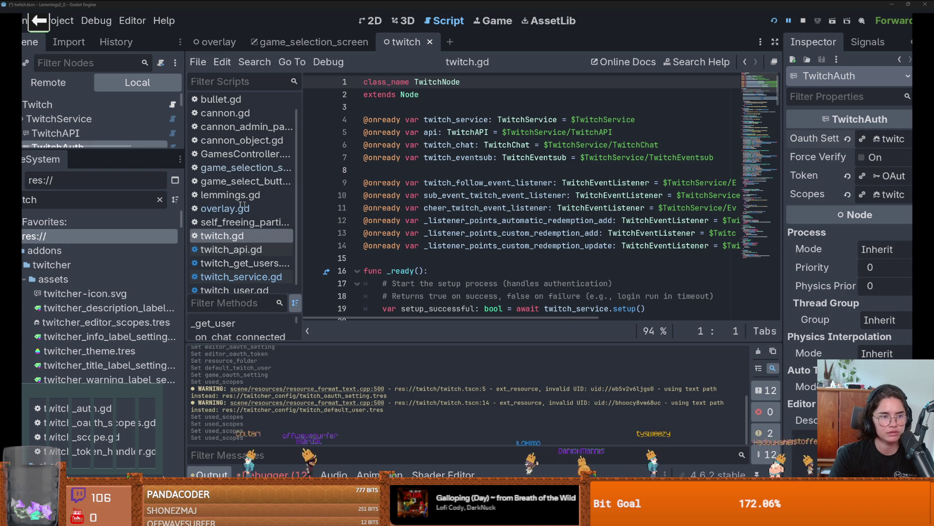
left_click_drag(873, 4, 575, 161)
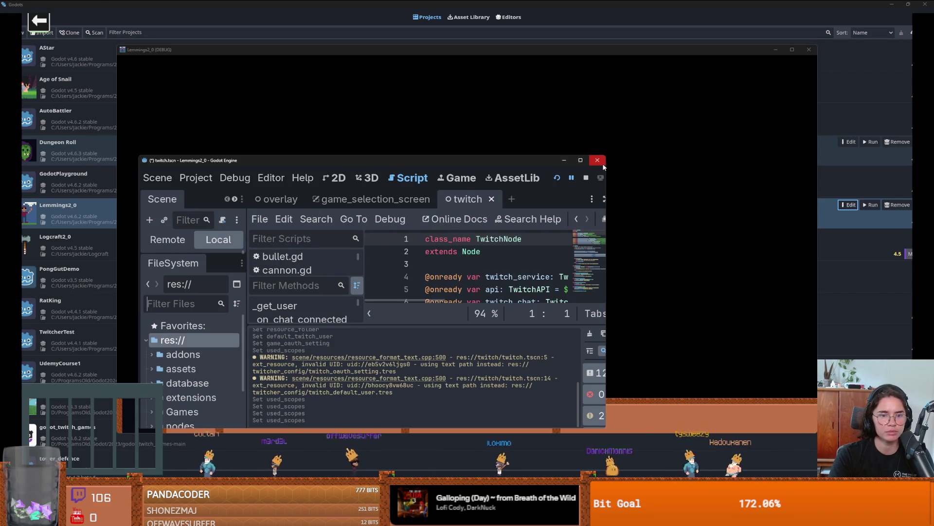
- Close the Lemmings2_0 editor, stopping the running game and saving modified resources
left_click(597, 160)
left_click(428, 264)
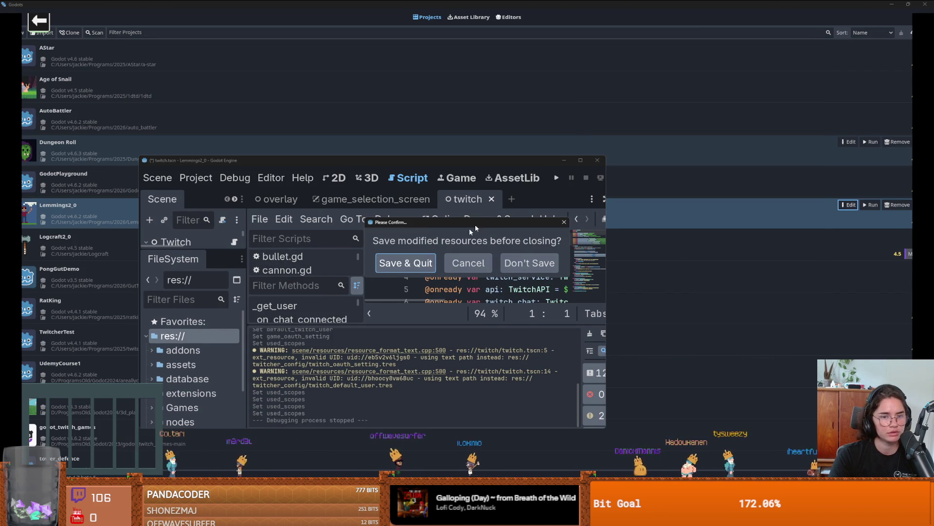
left_click(468, 263)
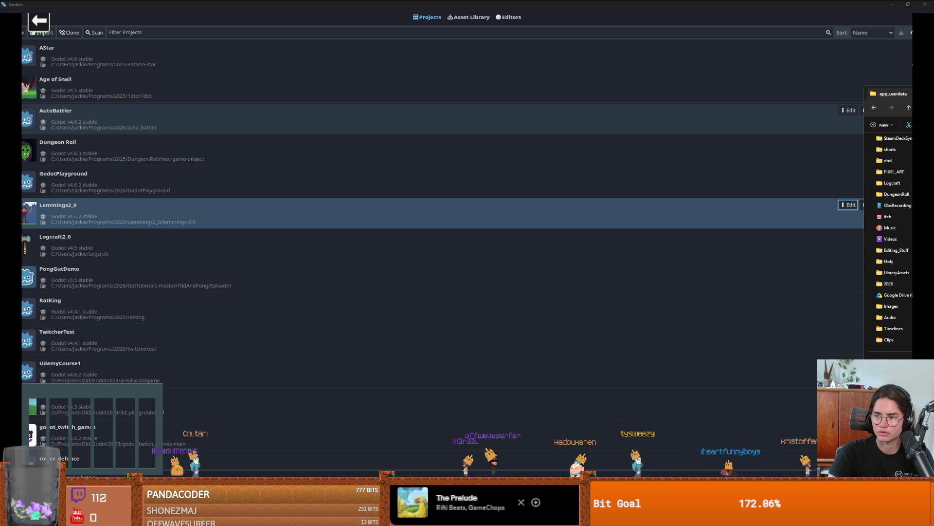
- Navigate to the Lemmings2_0 folder under app_userdata and bring the window into view
key("Return")
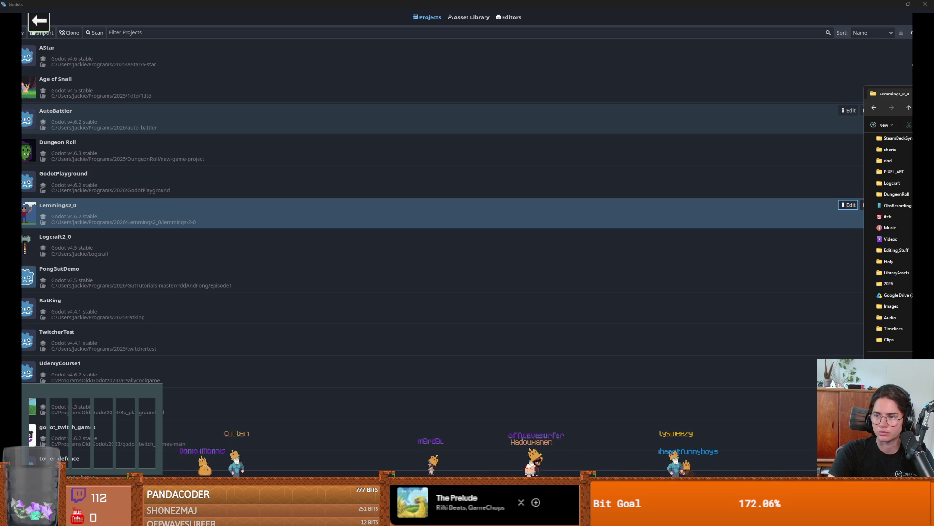
key("alt+Up")
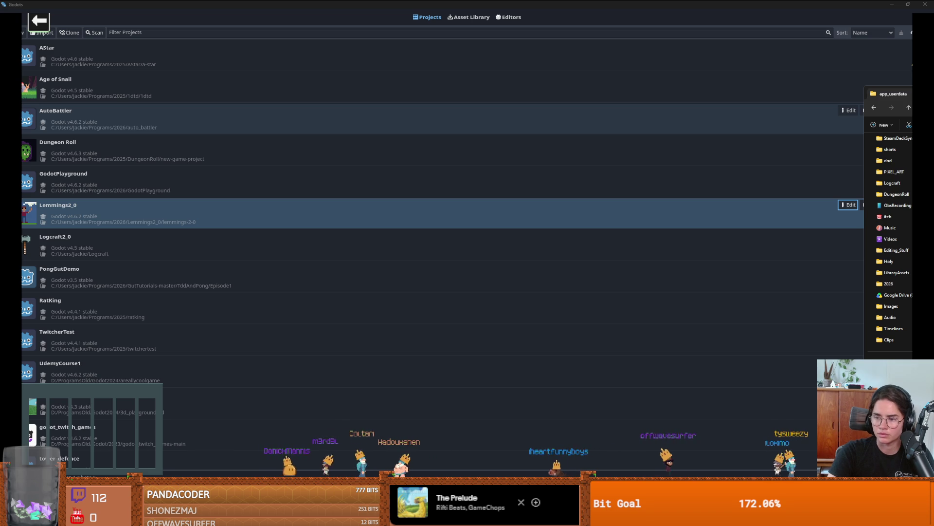
key("alt+Left")
left_click_drag(895, 93, 450, 144)
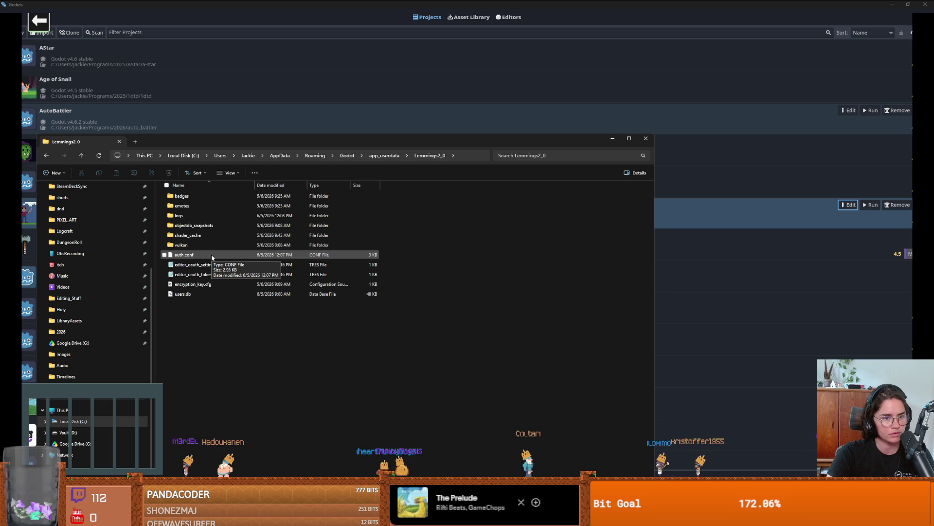
- Delete auth.conf and close the File Explorer window
right_click(211, 256)
left_click(198, 260)
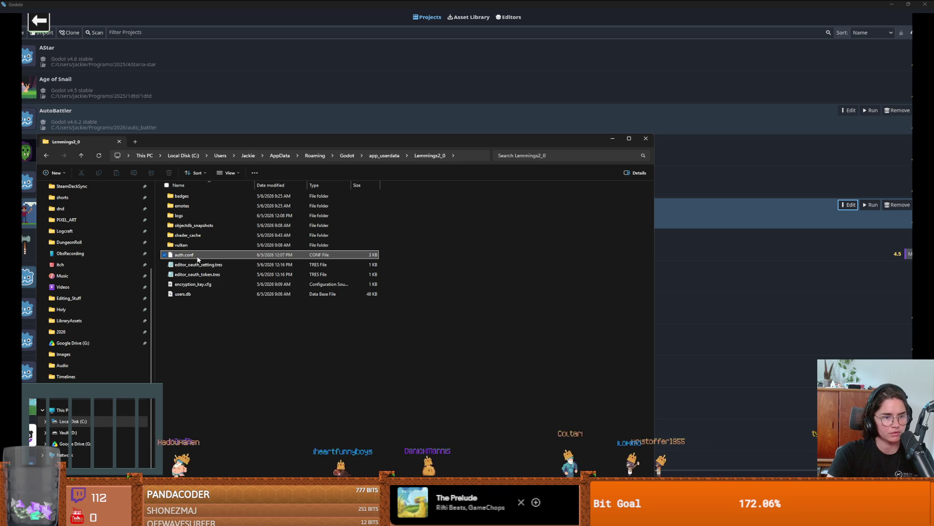
right_click(198, 259)
left_click(305, 265)
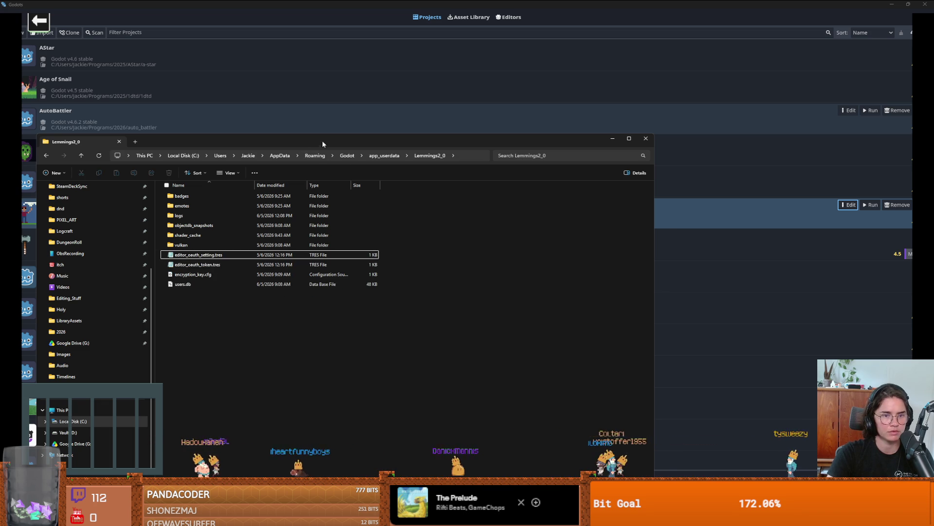
key("alt+F4")
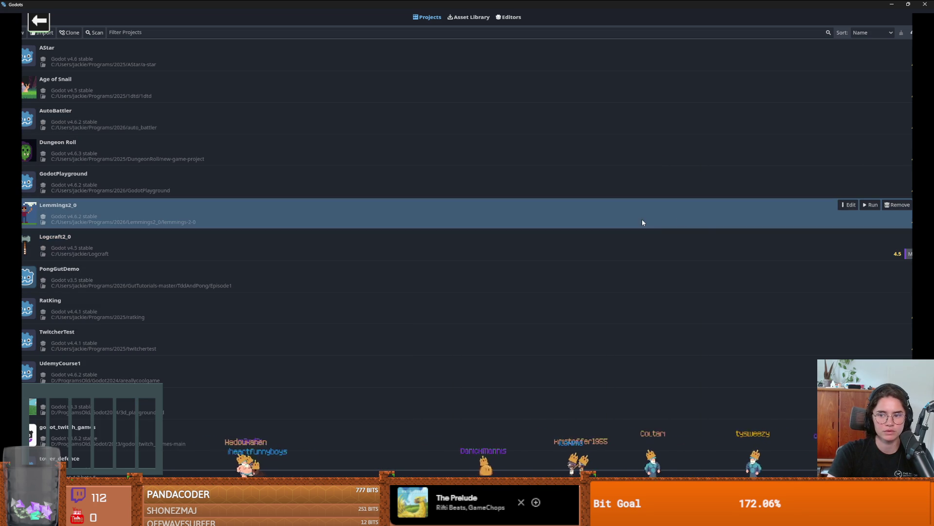
- Open Lemmings2_0 for editing from the Project Manager and run the project
left_click(849, 205)
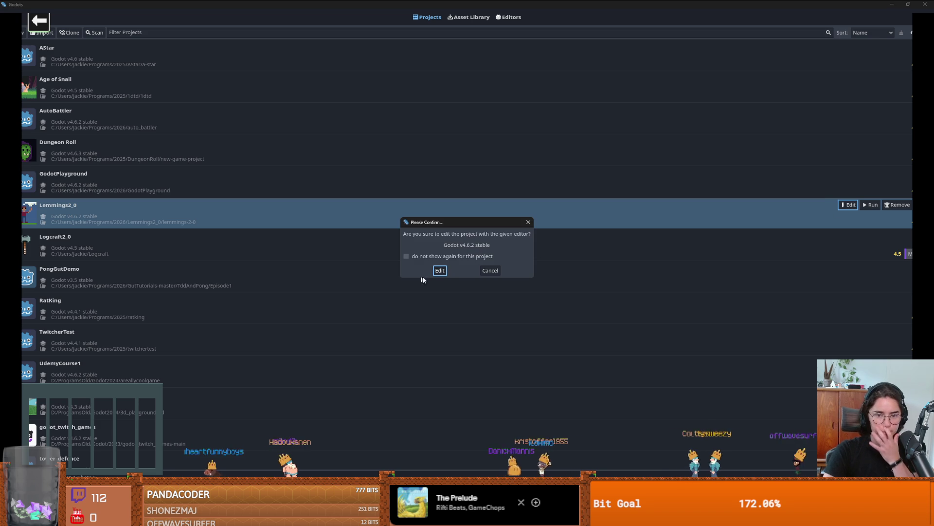
left_click(441, 273)
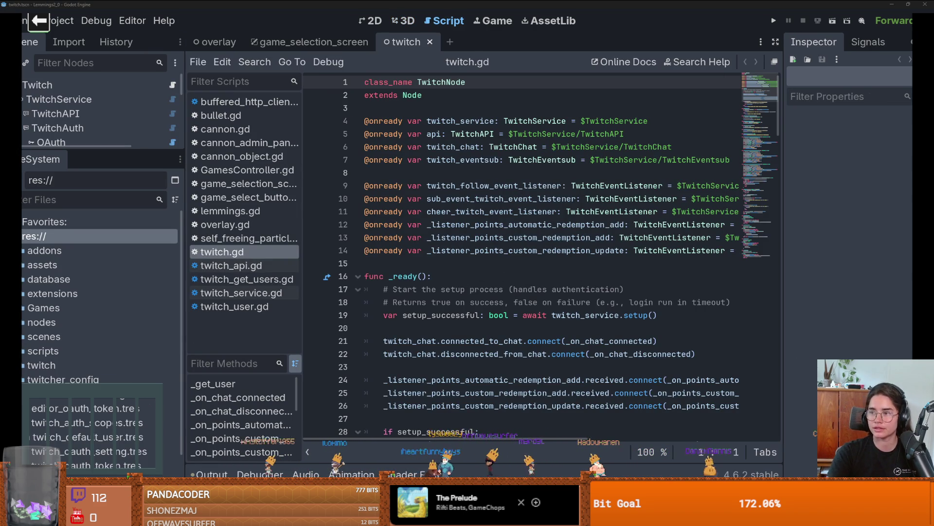
left_click(777, 20)
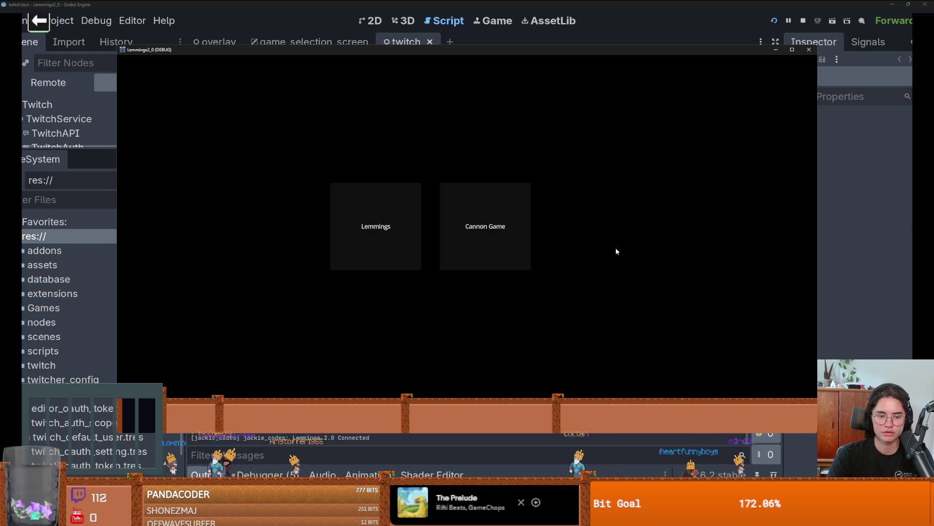
- Reposition and resize the debug game window alongside the output log
mouse_move(517, 53)
left_mouse_down()
mouse_move(382, 59)
mouse_move(554, 72)
mouse_move(451, 61)
left_mouse_up()
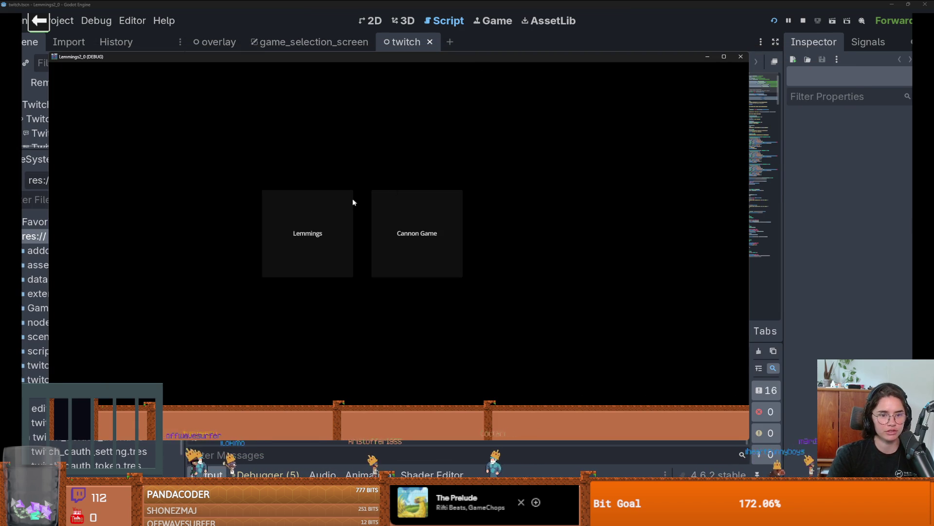
left_click(349, 201)
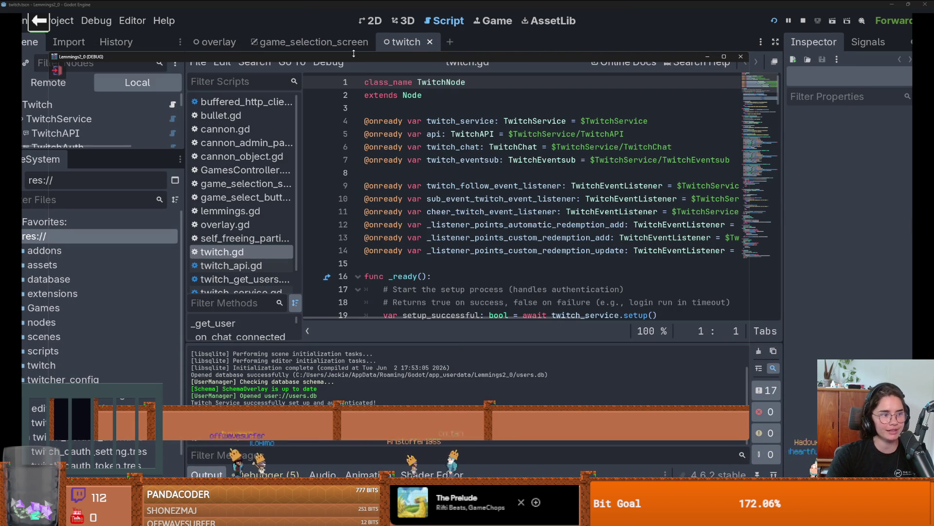
left_click_drag(354, 53, 424, 34)
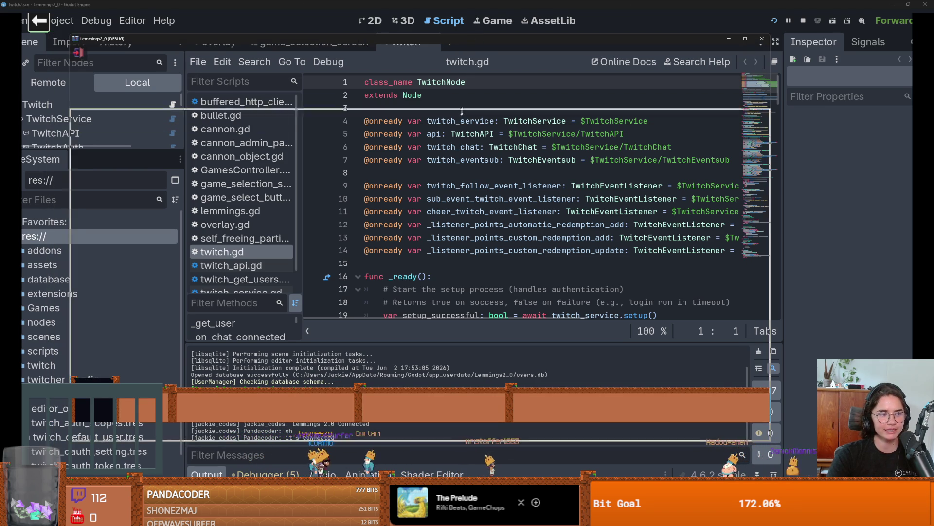
left_click_drag(436, 63, 430, 69)
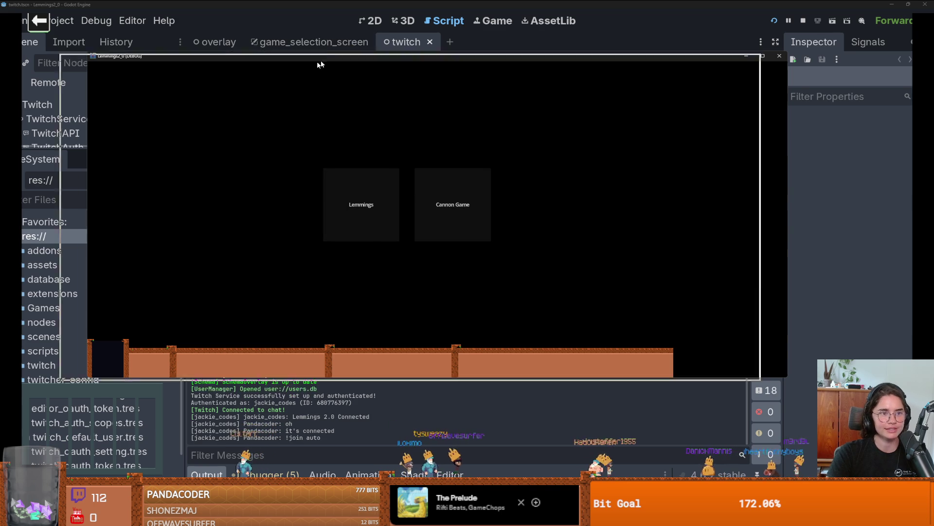
left_click_drag(340, 58, 231, 110)
left_click_drag(384, 115, 482, 96)
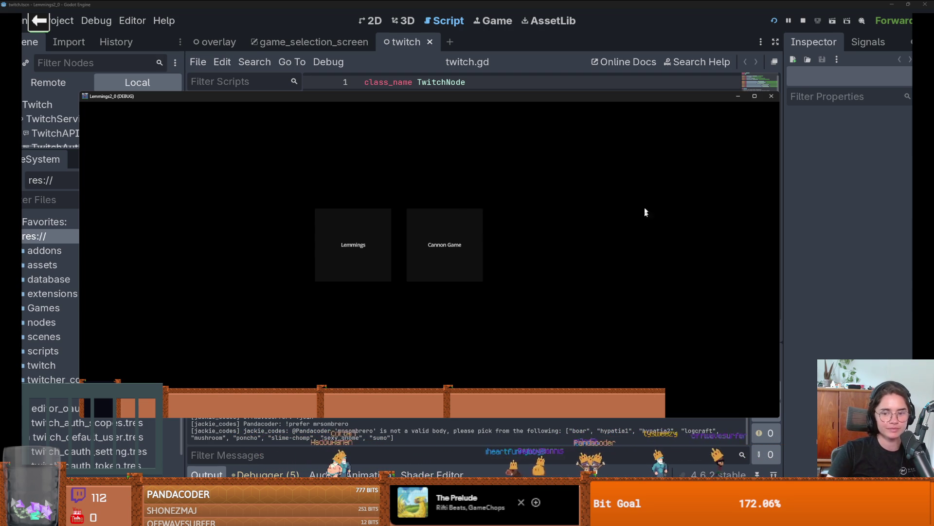
left_click_drag(516, 97, 560, 58)
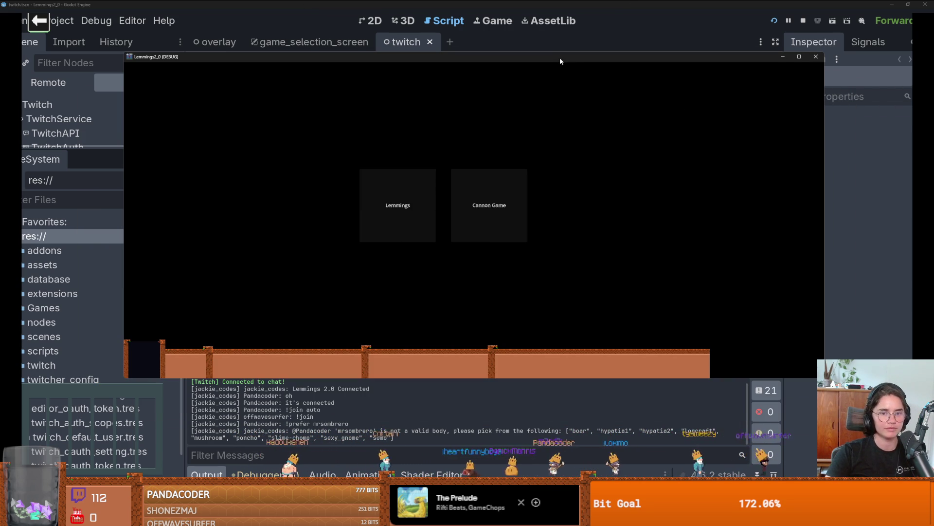
- Start the Cannon Game and maximize its window to fill the screen
left_click(489, 207)
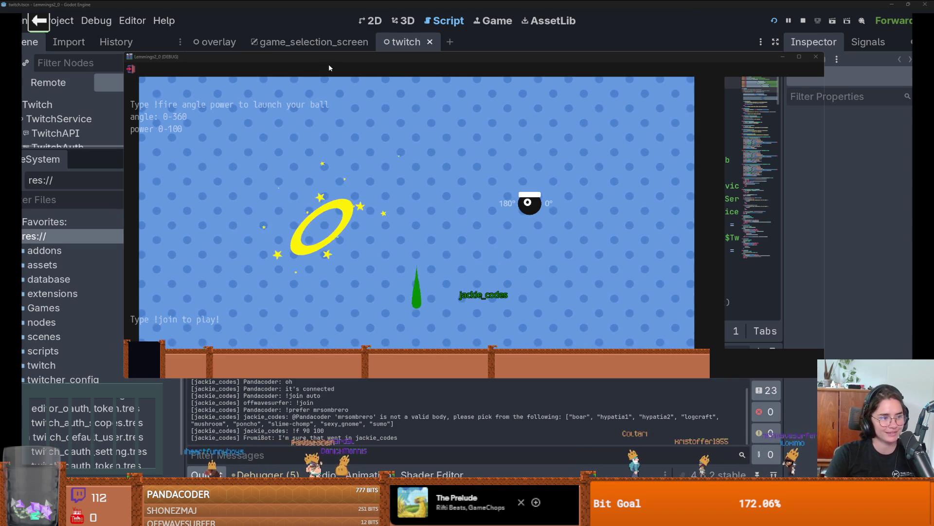
left_click_drag(336, 55, 146, 21)
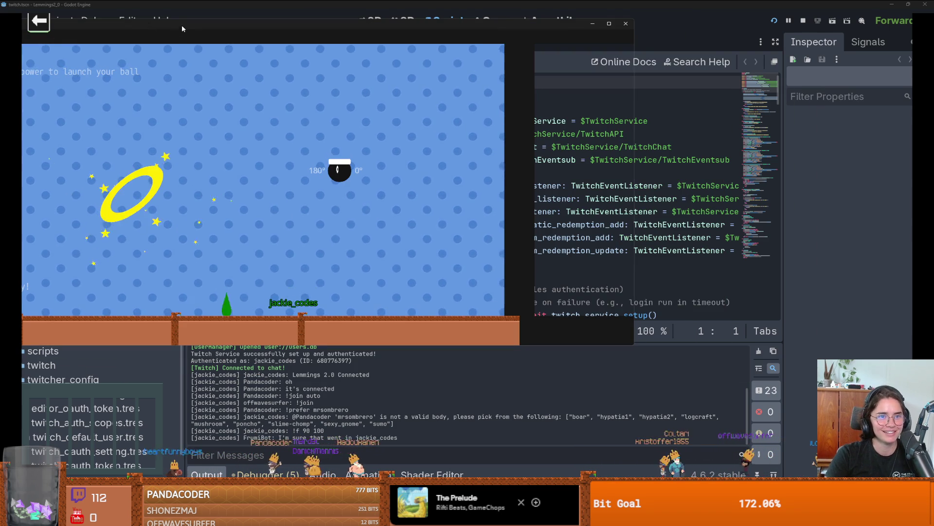
mouse_move(236, 24)
left_mouse_down()
mouse_move(262, 16)
mouse_move(263, 2)
left_mouse_up()
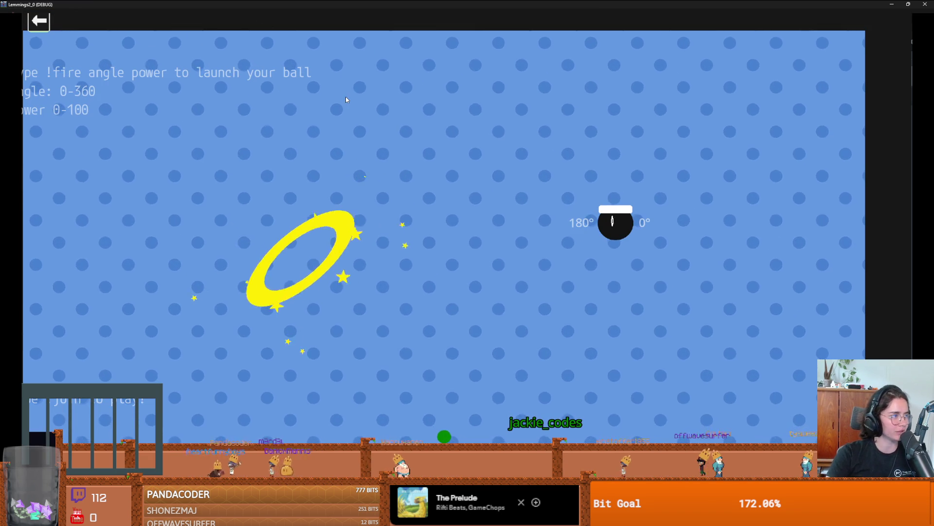
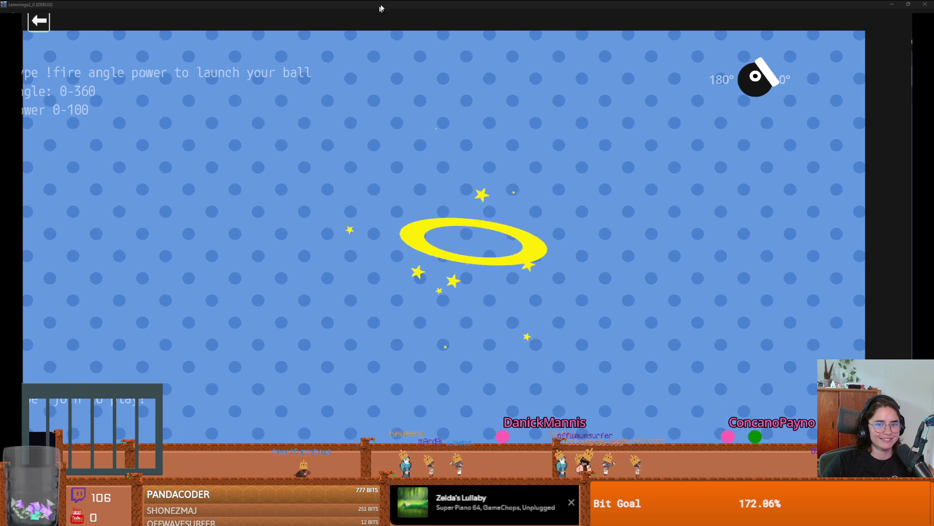
- Restore the debug game window, return to game selection, launch Lemmings, then close the game
left_click_drag(181, 3, 214, 65)
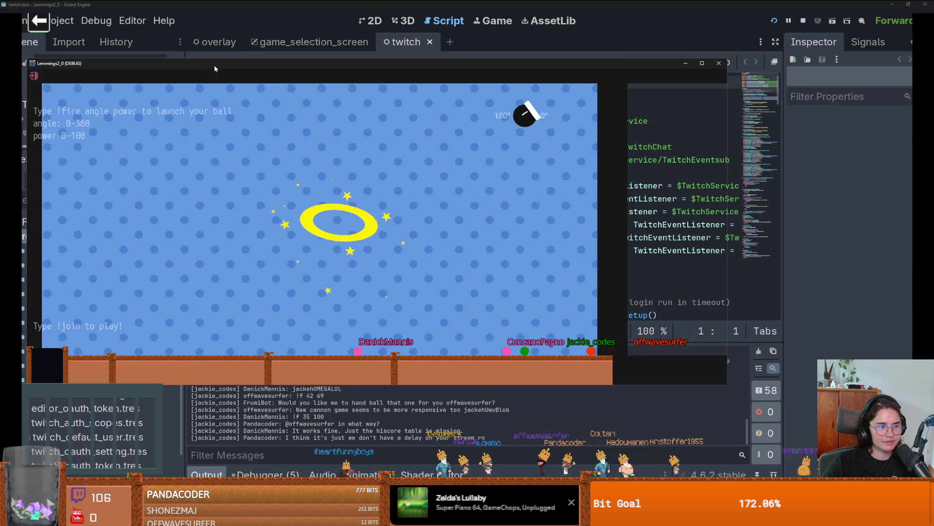
left_click(35, 77)
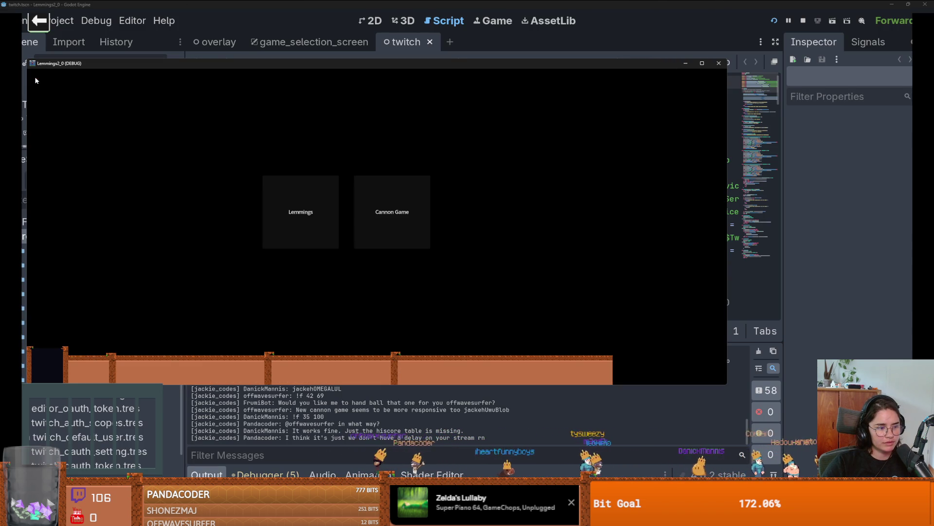
left_click(290, 196)
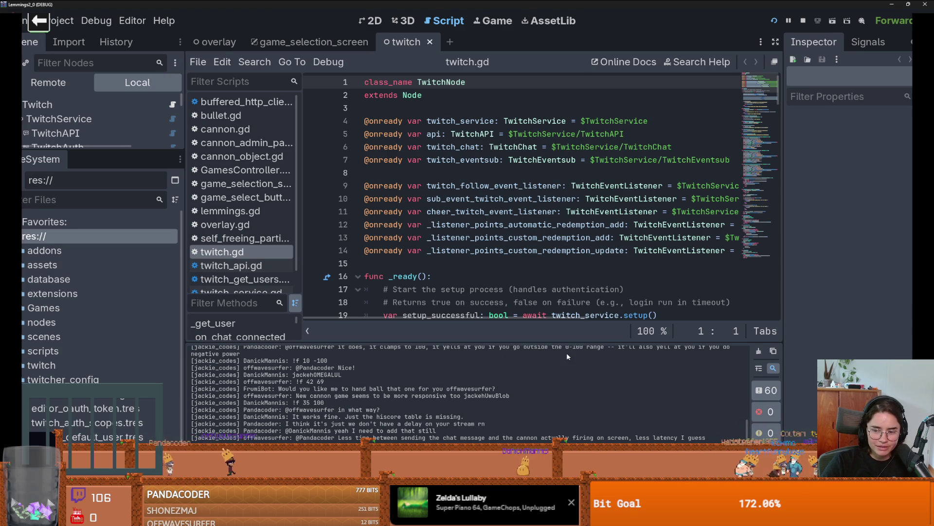
key("super+Down")
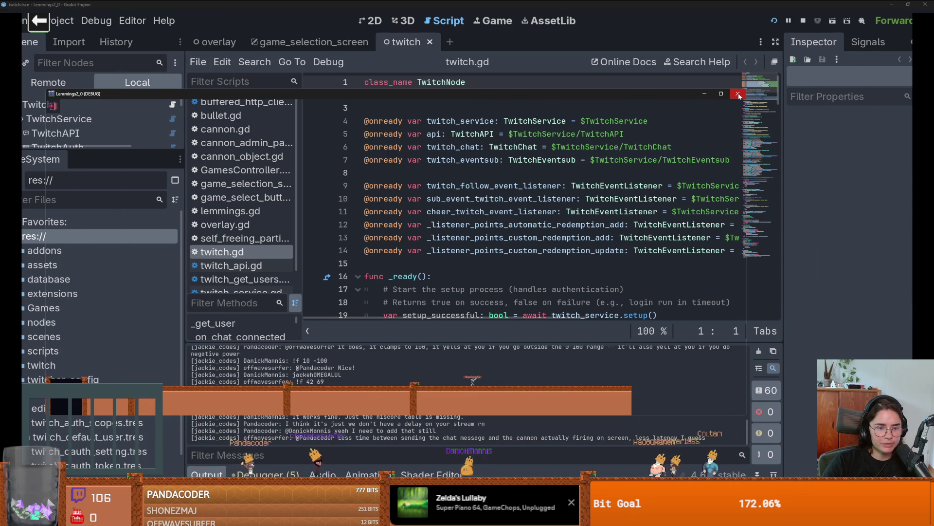
left_click(740, 93)
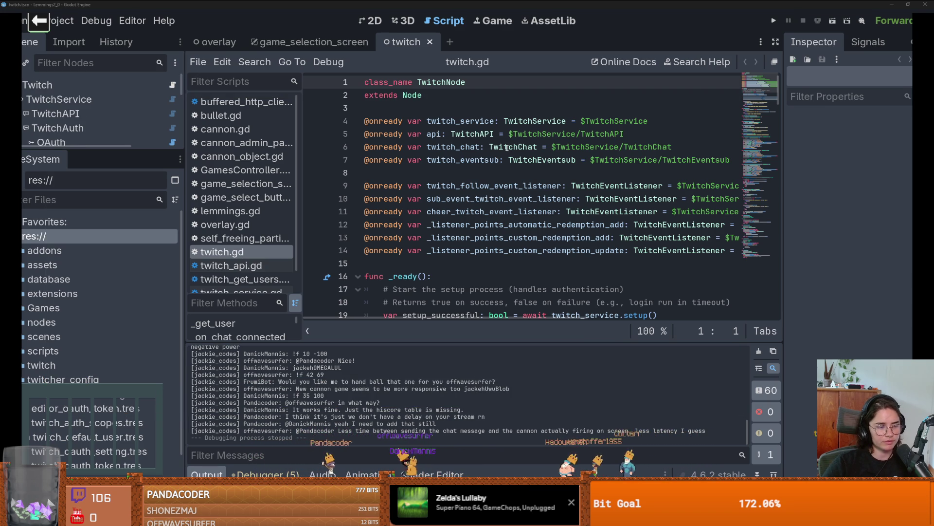
- Save twitch.gd, widen the code area, and shrink the editor to reveal the project manager
left_click(490, 160)
key("ctrl+s")
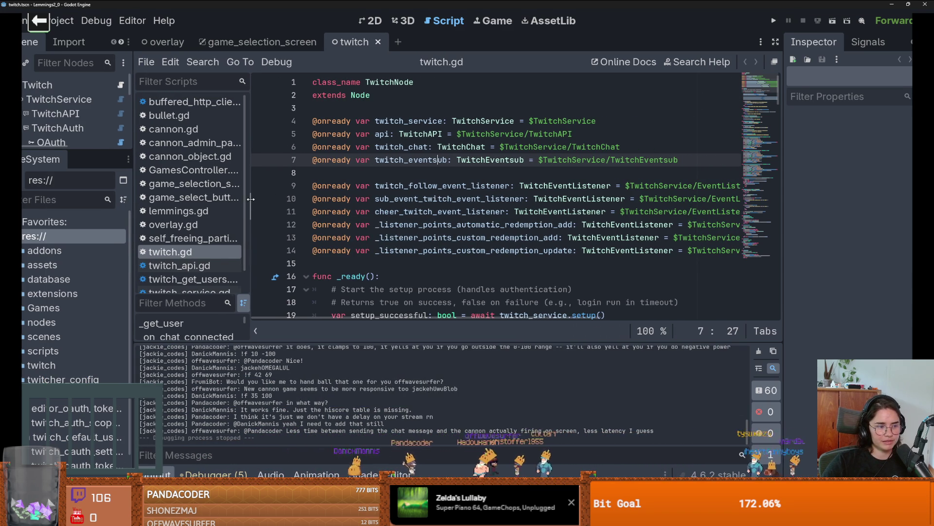
left_click_drag(250, 200, 227, 201)
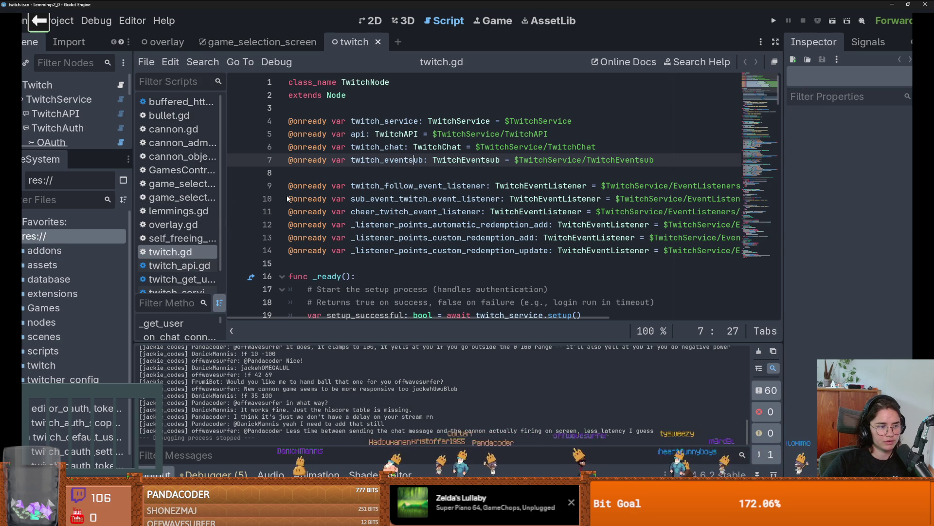
left_click(457, 187)
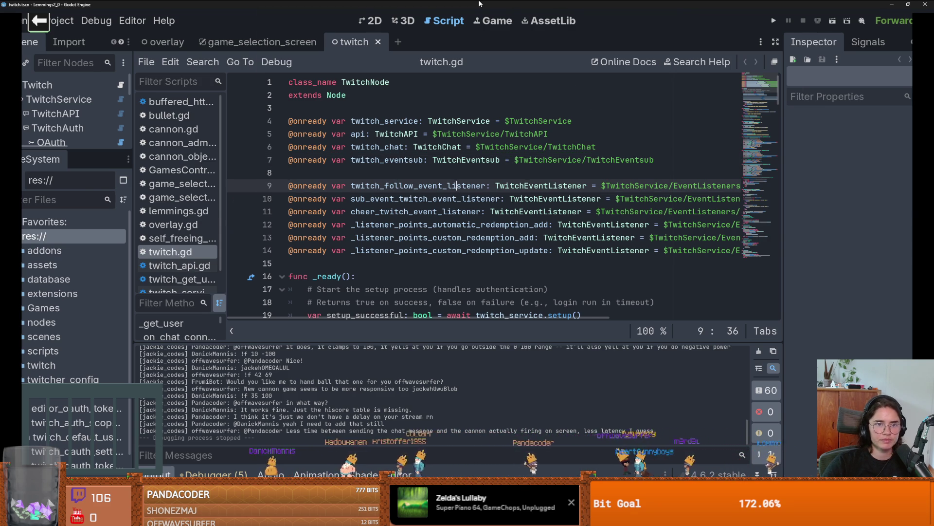
left_click_drag(478, 4, 433, 174)
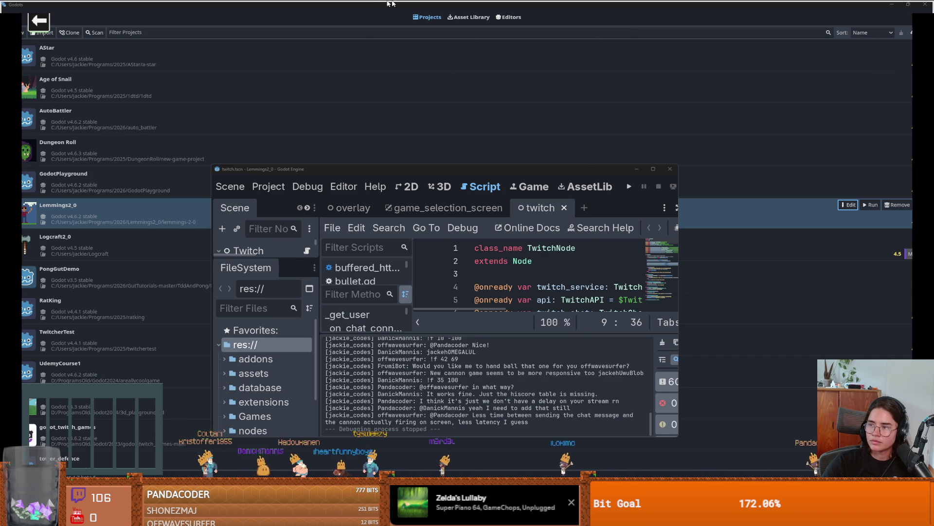
- Inspect the twitch.tscn and twitcher_theme.tres diffs and open the theme file's options
mouse_move(468, 4)
left_mouse_down()
mouse_move(510, 109)
mouse_move(605, 139)
mouse_move(467, 2)
left_mouse_up()
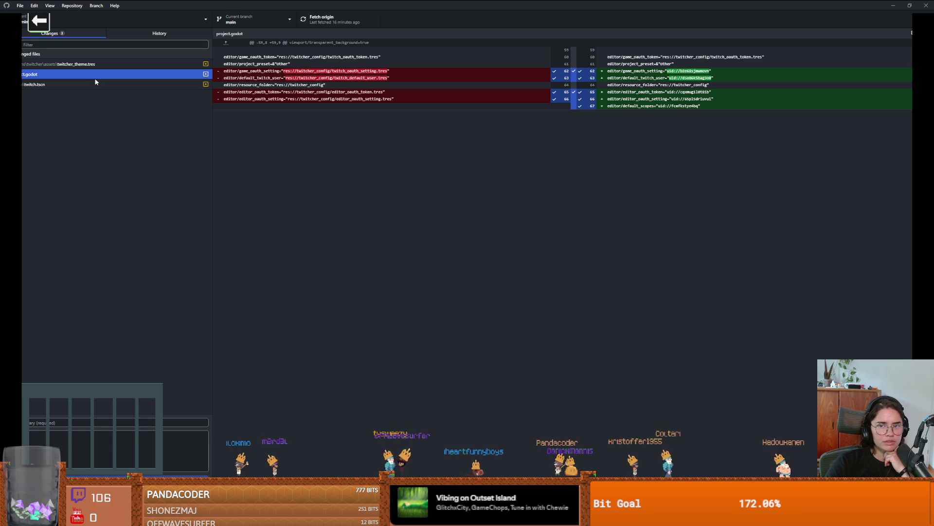
left_click(93, 85)
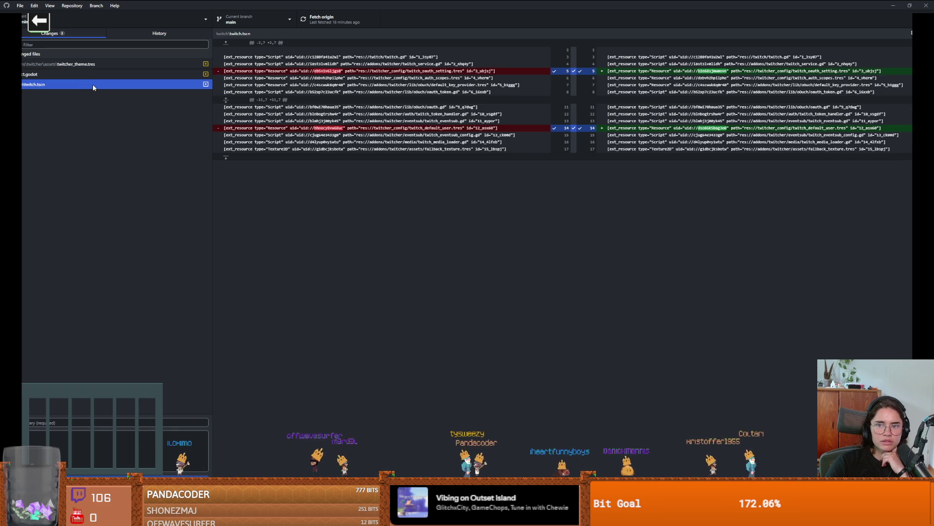
left_click(110, 66)
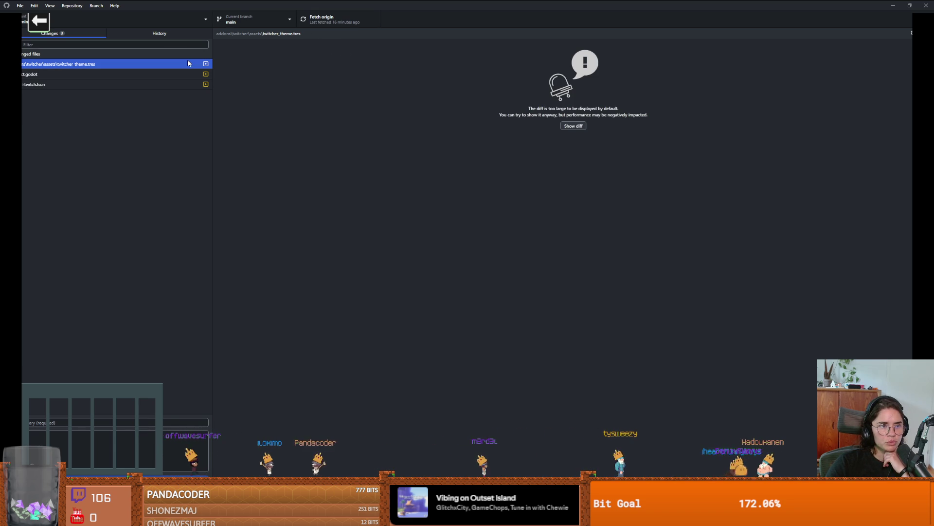
right_click(158, 57)
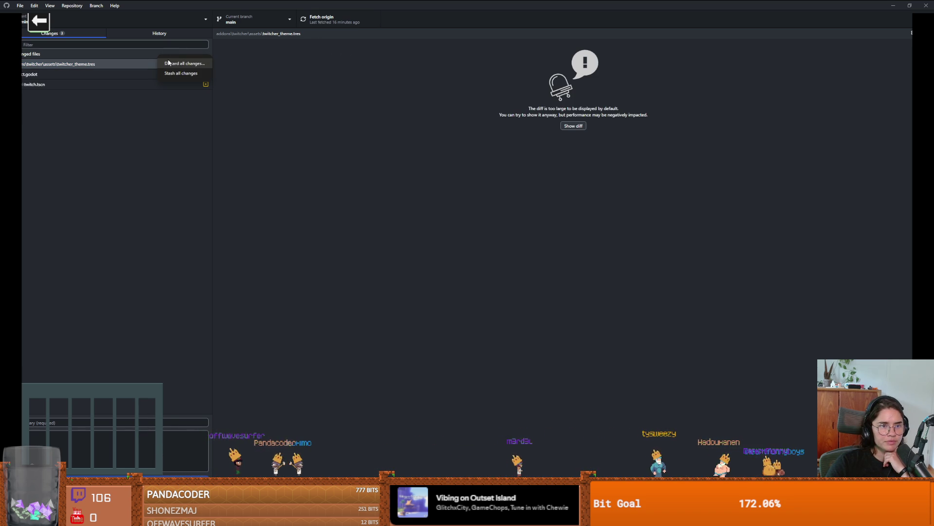
- Dismiss the theme file's menu without discarding, view the project.godot uid diff, and restore the window
left_click(132, 75)
left_click(138, 67)
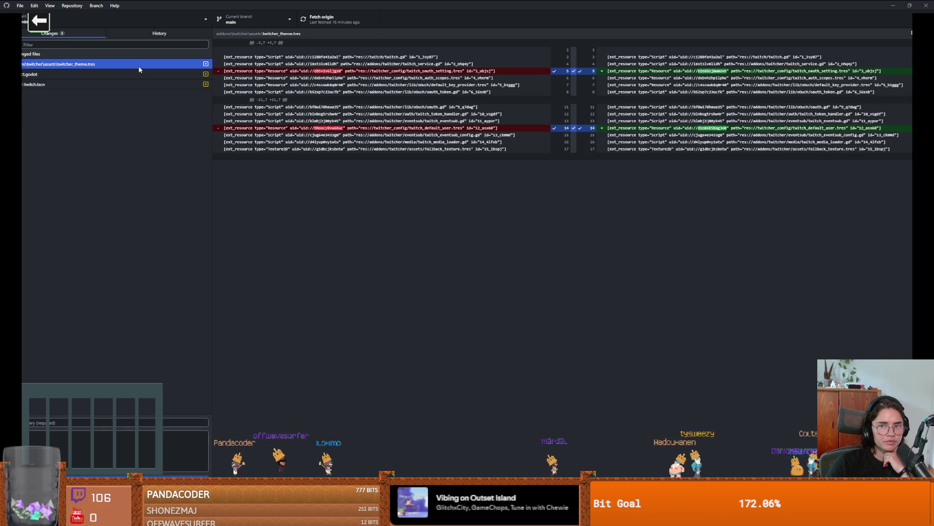
left_click(125, 77)
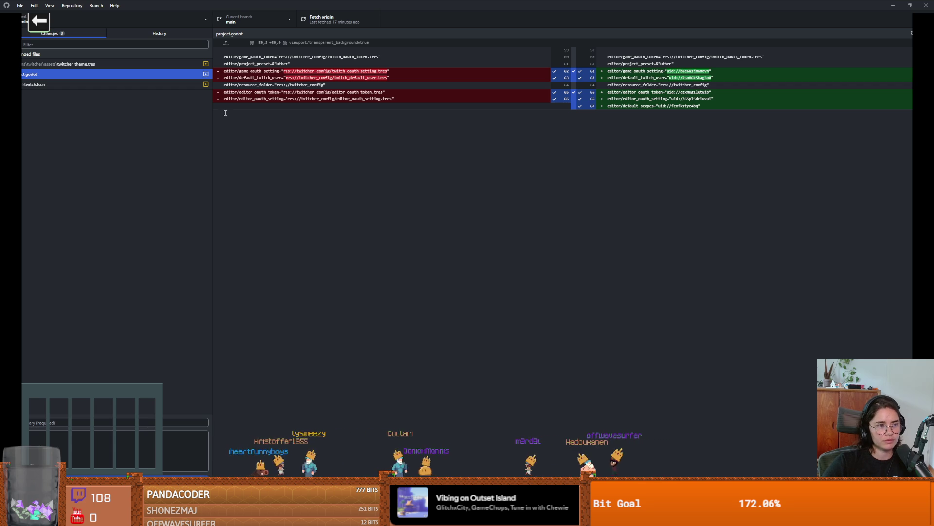
key("alt+Tab")
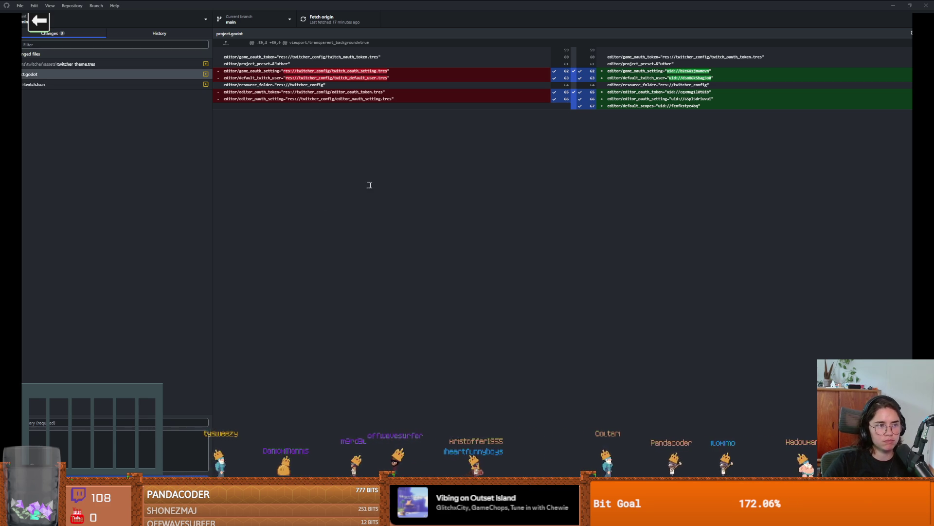
double_click(382, 5)
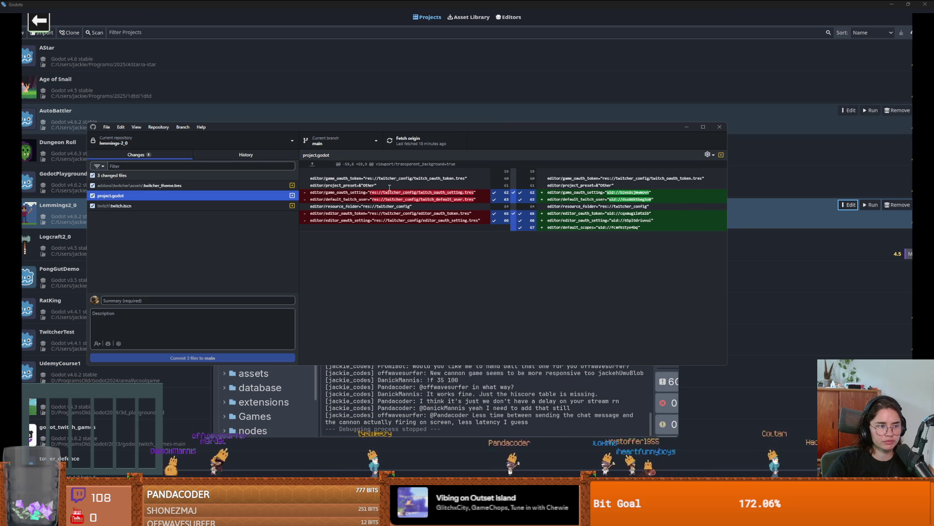
- Commit the three changed files to main as 'uid change', push to origin, and close GitHub Desktop
left_click(165, 300)
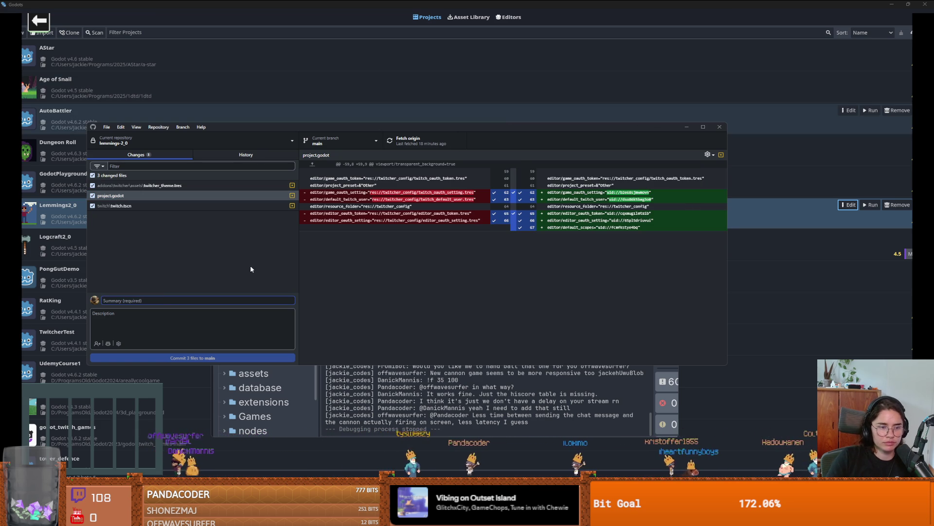
type("uid change")
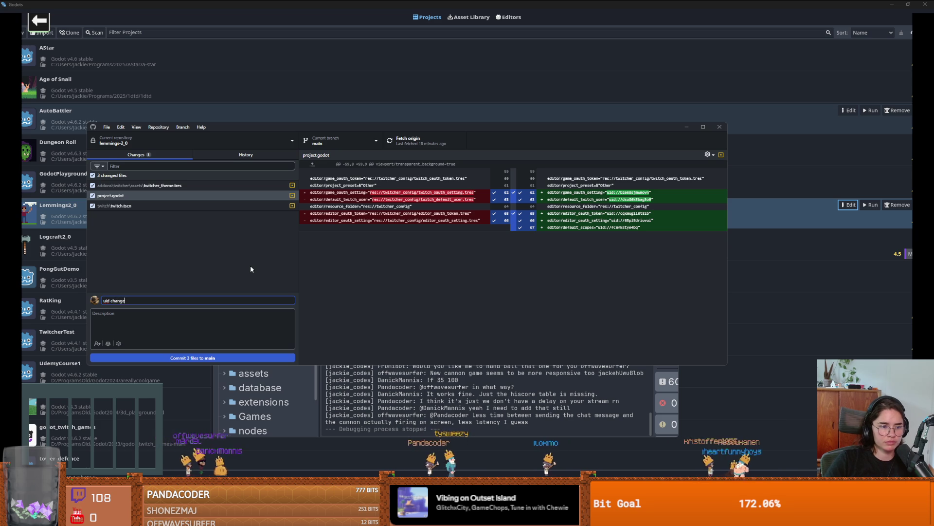
left_click(217, 359)
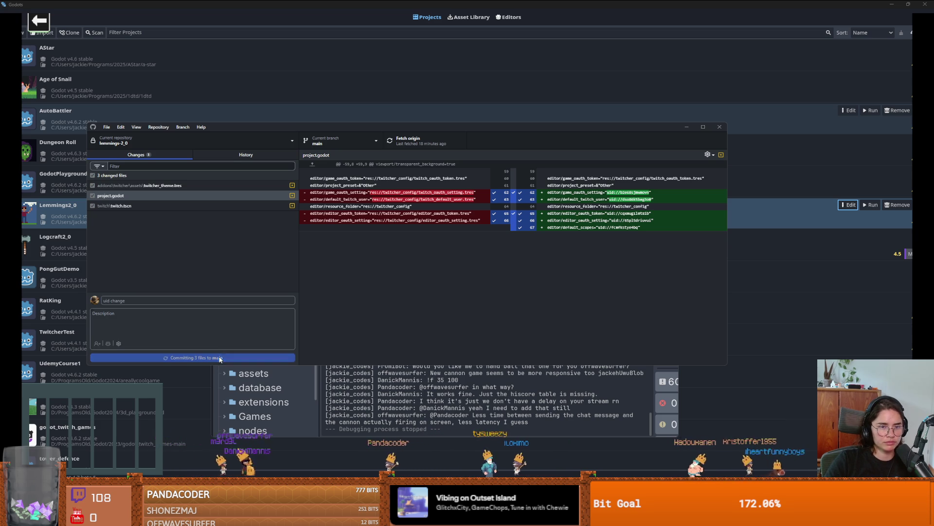
left_click(418, 146)
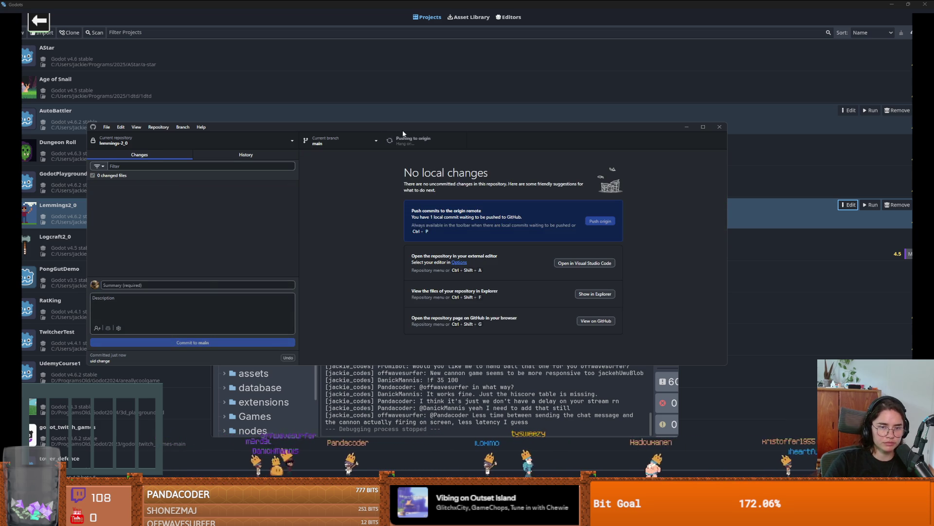
left_click(719, 127)
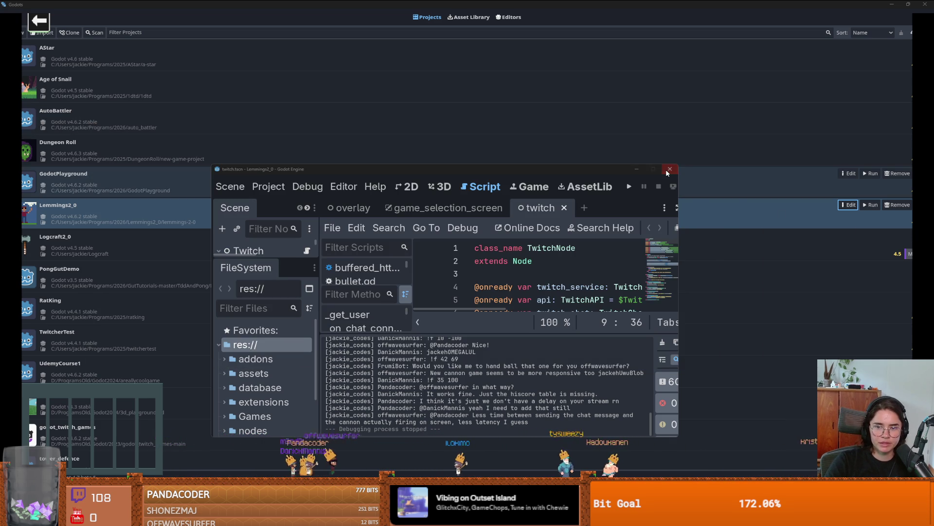
- Show game_selection_screen in the 2D view, then close the Lemmings2_0 project editor
double_click(568, 168)
left_click(263, 42)
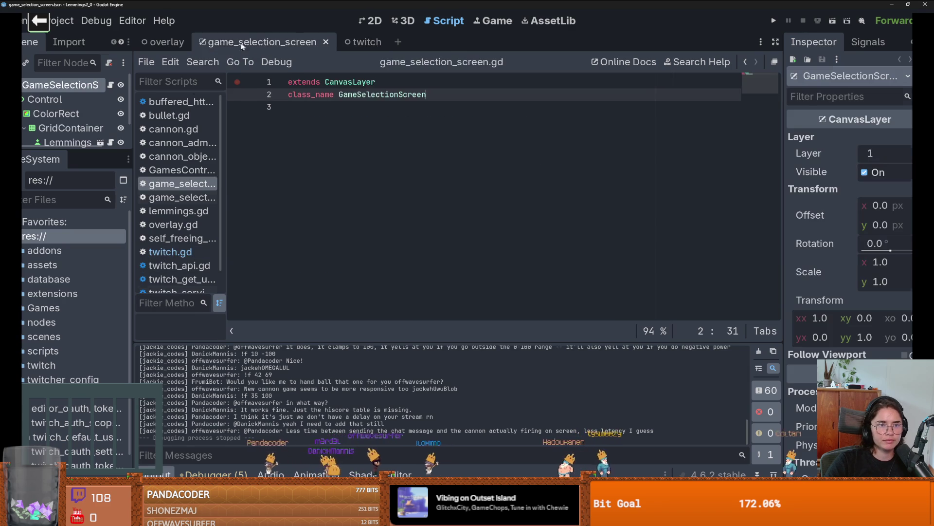
left_click(362, 21)
key("super+Down")
left_click(696, 118)
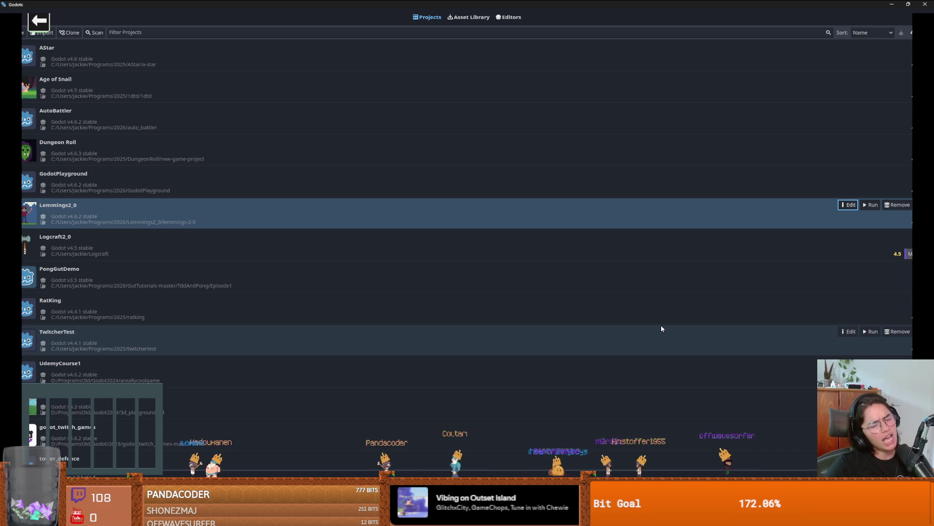
- Zoom the wall_2.png canvas out to fit in Aseprite
mouse_move(733, 516)
key("alt+Tab")
key("minus")
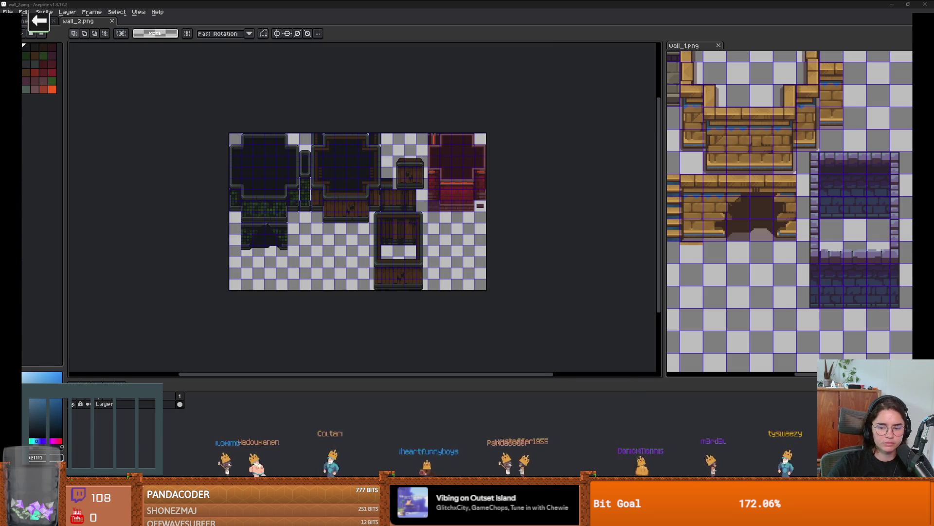
- Open the Dungeon Roll project from the project list
key("alt+Tab")
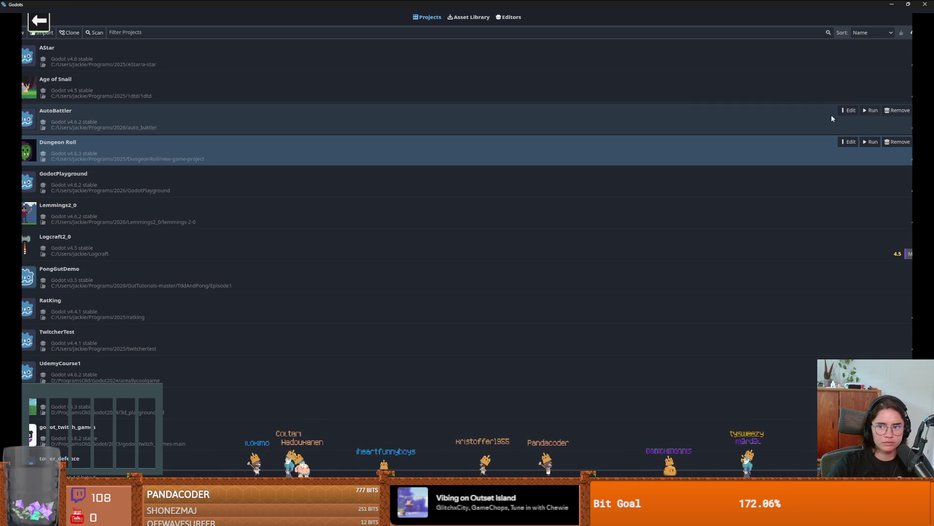
left_click(850, 141)
left_click(439, 268)
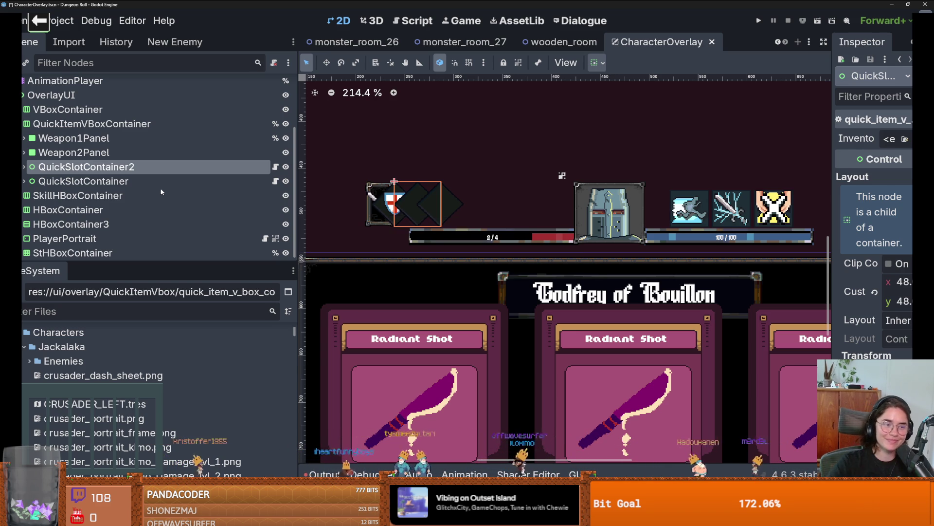
- Collapse QuickItemVBoxContainer in the Scene dock, select OverlayUI, and save CharacterOverlay
left_click_drag(303, 175, 267, 175)
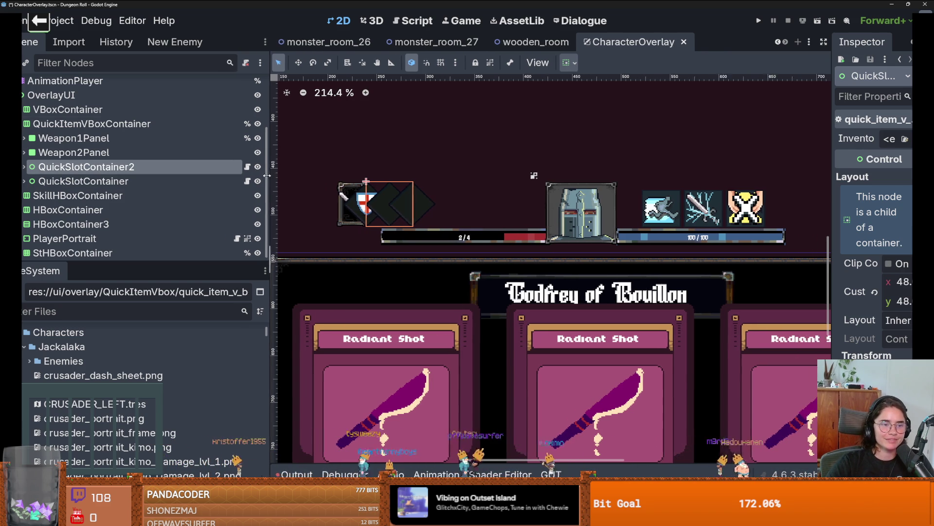
left_click_drag(48, 264, 48, 345)
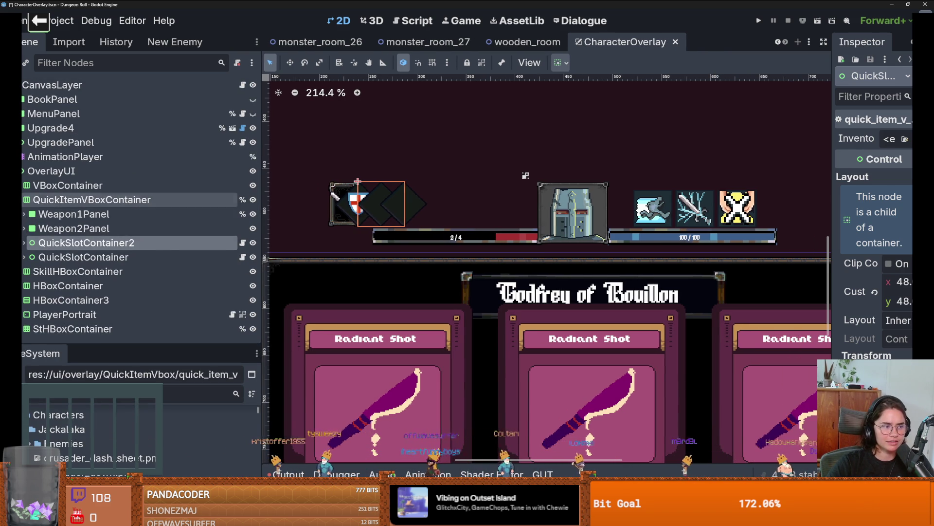
left_click(20, 199)
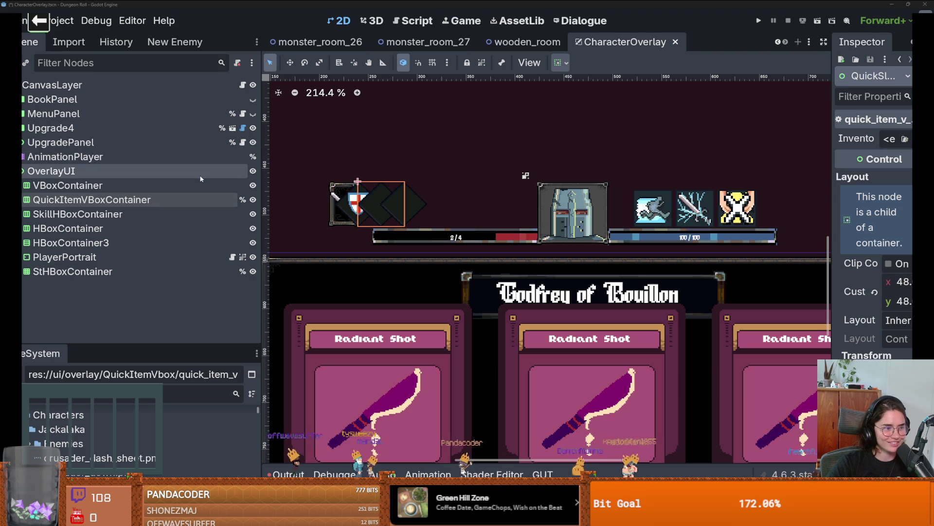
left_click(119, 171)
key("ctrl+s")
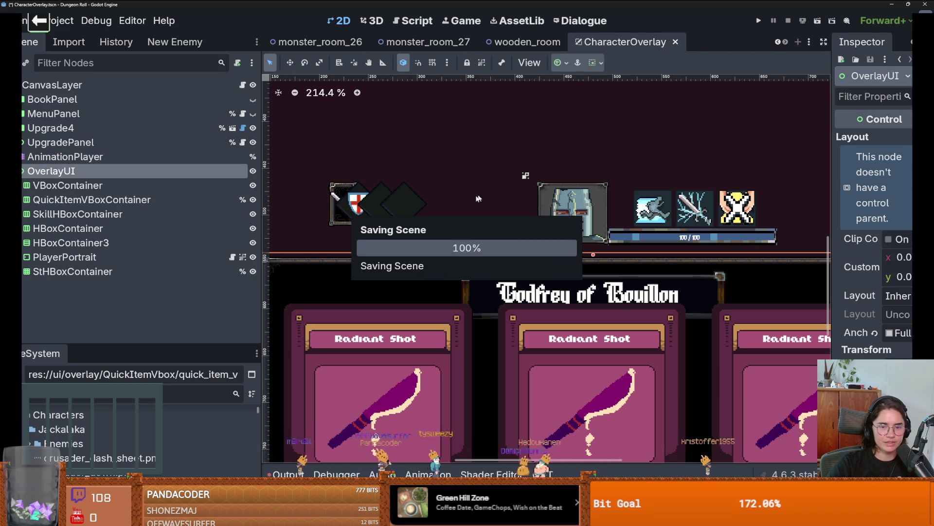
scroll(367, 210, "down", 4)
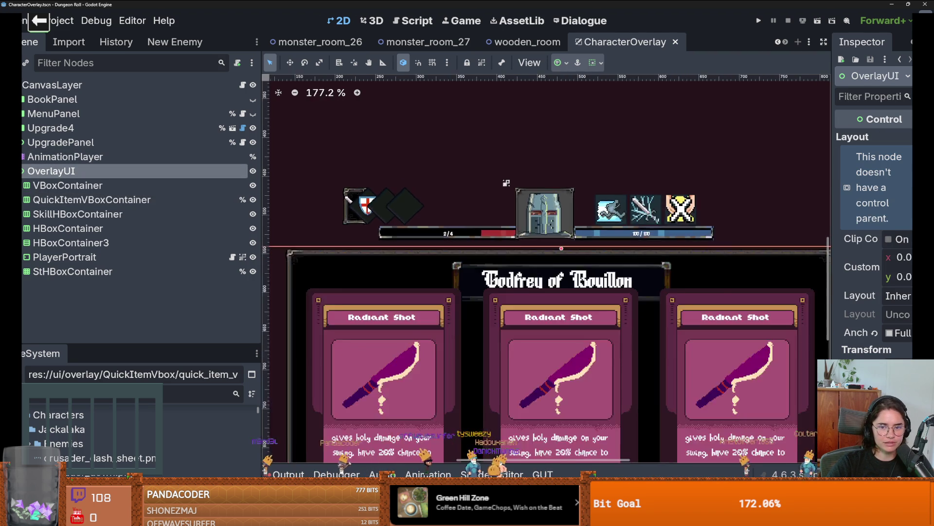
scroll(374, 215, "up", 5)
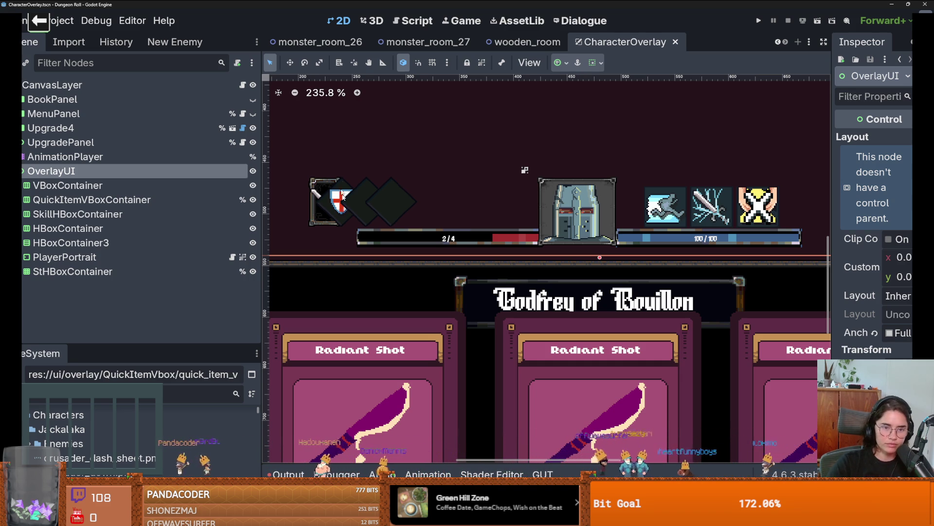
- Give Weapon2Panel a 32 px custom minimum width
left_click(97, 199)
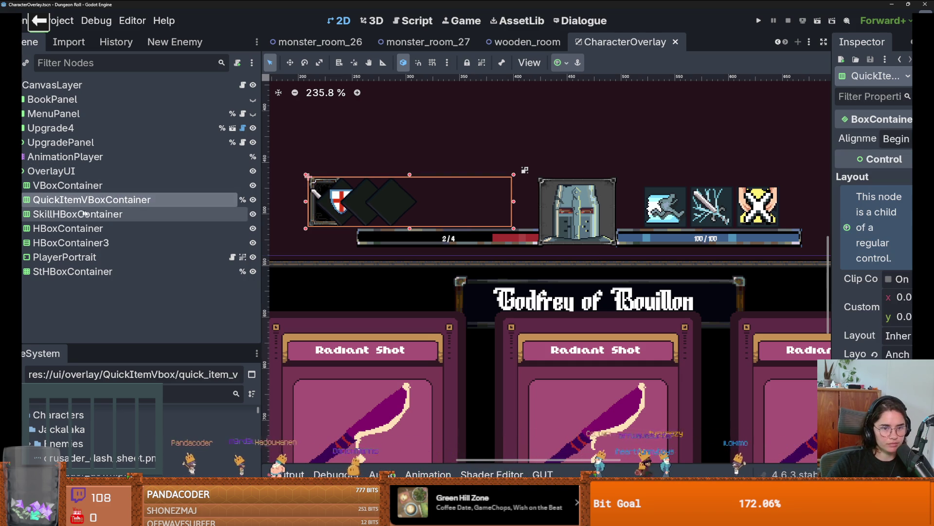
left_click(23, 200)
left_click(44, 215)
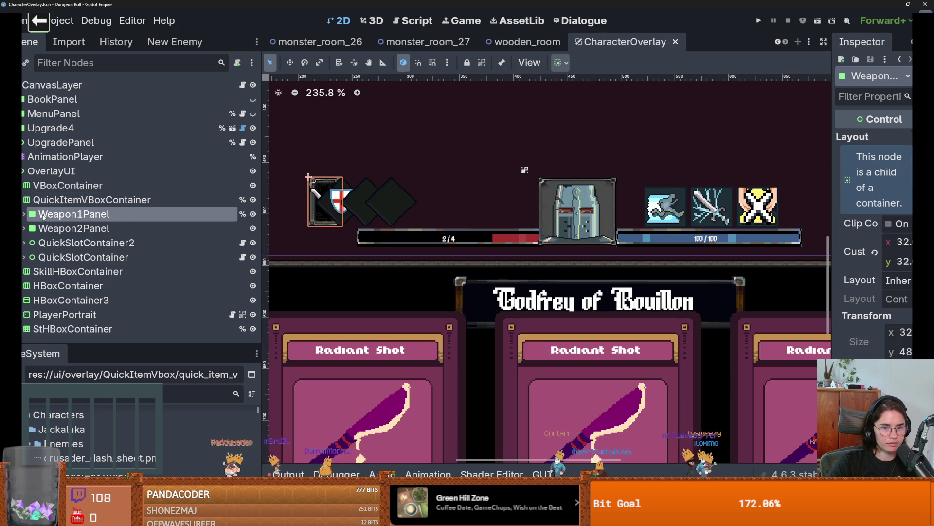
left_click(72, 228)
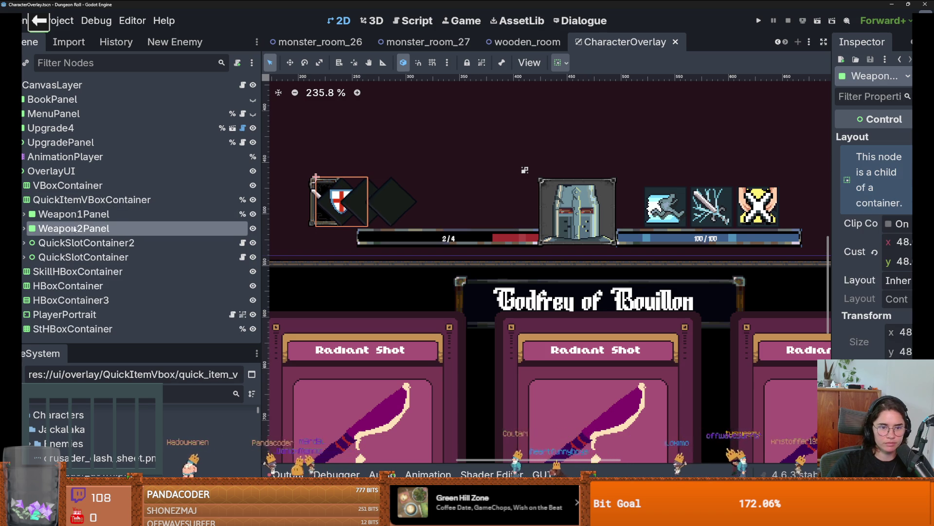
left_click(900, 242)
type("21")
key("Return")
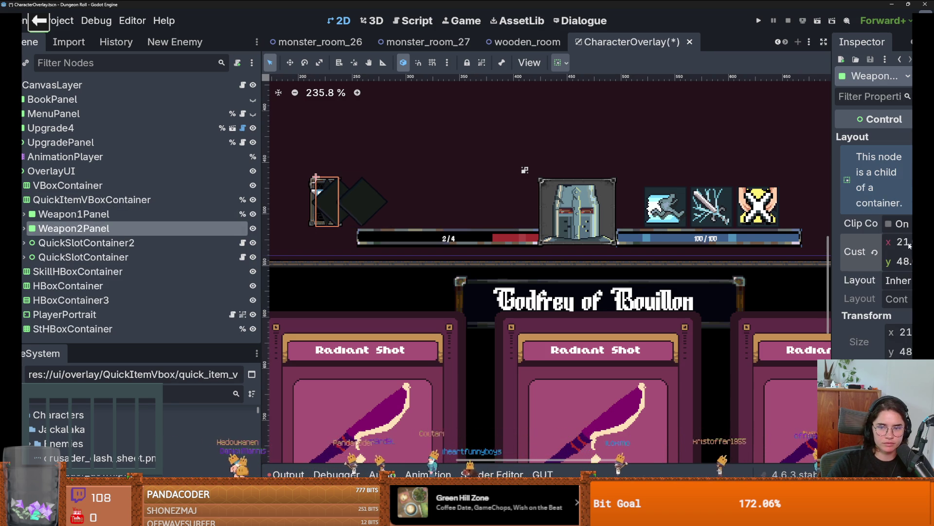
key("Return")
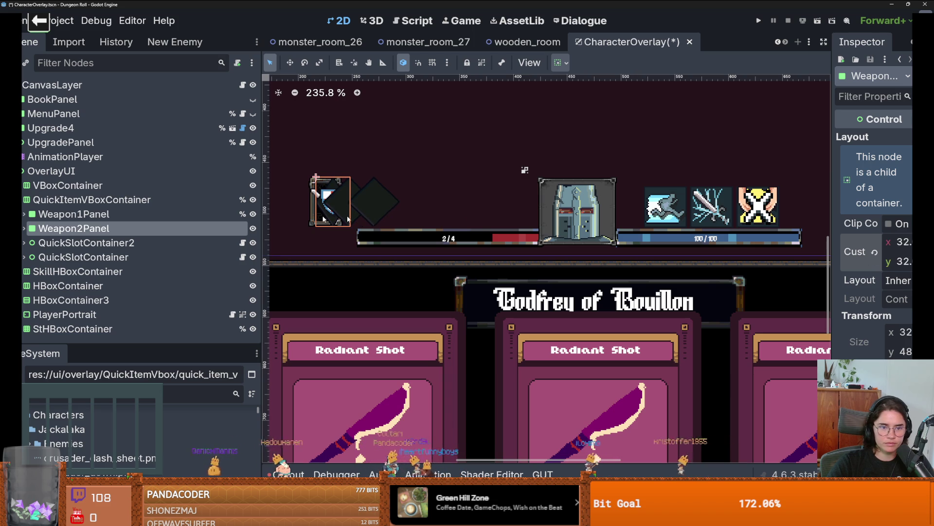
- Set QuickSlotContainer2's custom minimum size to 32 × 32
left_click(122, 242)
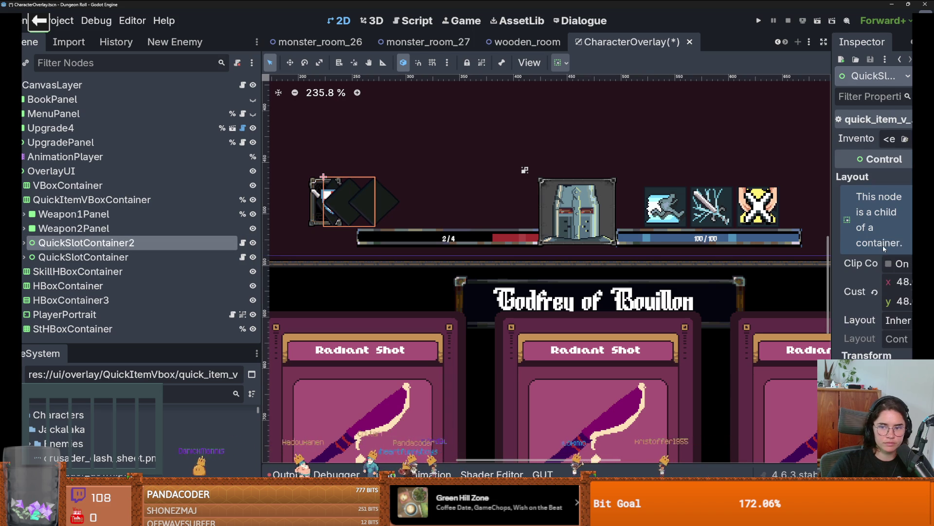
left_click(900, 282)
type("32")
key("Tab")
type("32")
left_click_drag(834, 296, 664, 295)
- Move QuickItemVBoxContainer right so the quick-item row sits above the 2/4 bar
left_click(82, 257)
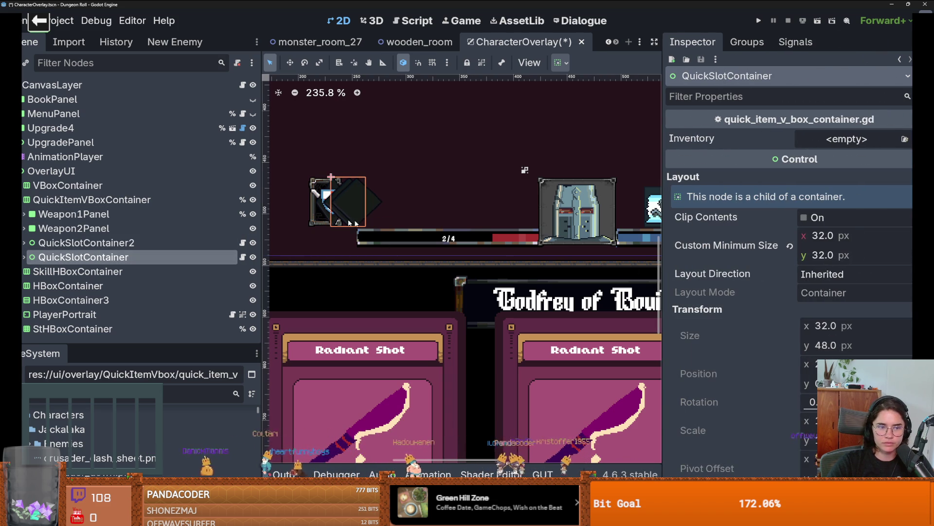
left_click(89, 204)
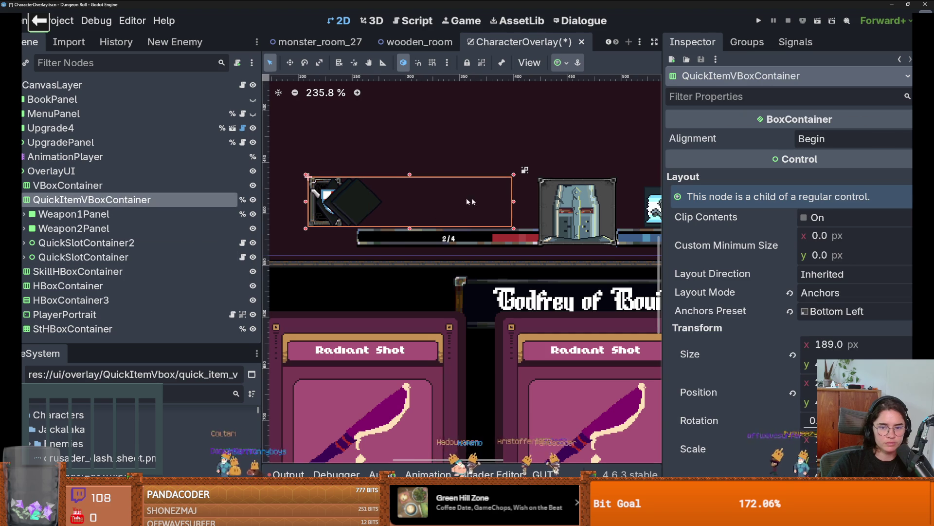
left_click_drag(452, 207, 519, 226)
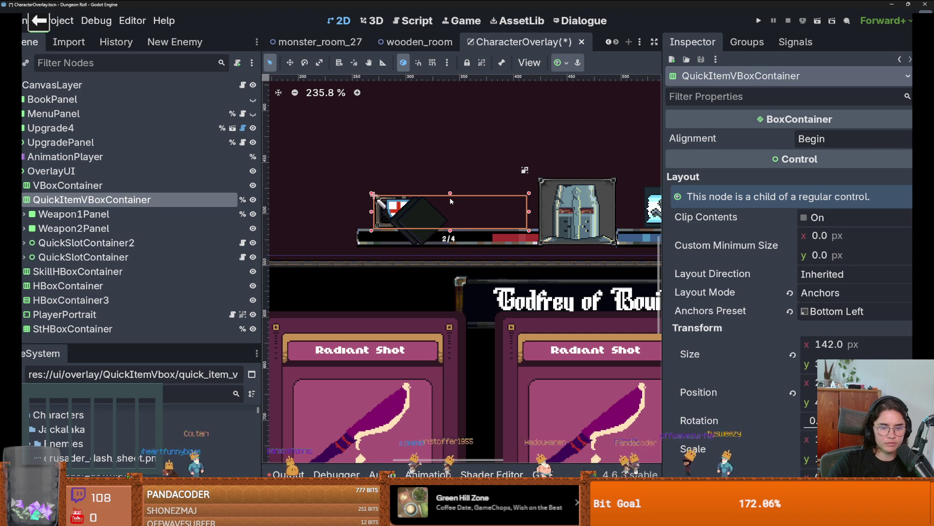
- Expand QuickSlotContainer2 and select its Slot child
left_click(76, 234)
left_click(78, 242)
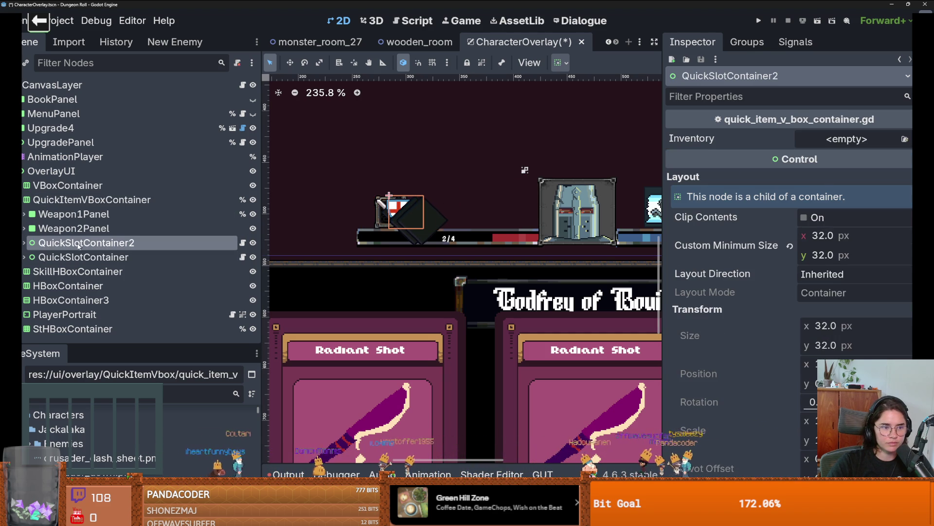
left_click(24, 242)
left_click(52, 257)
scroll(772, 270, "down", 15)
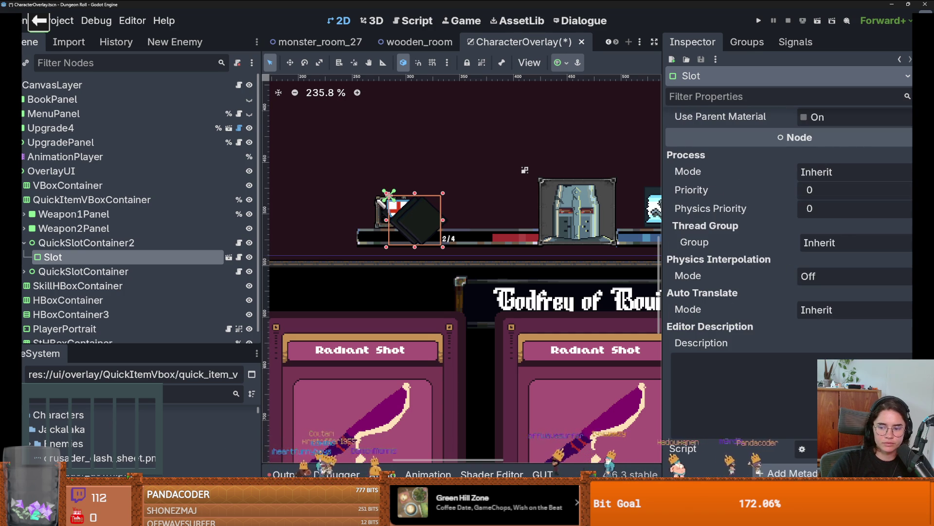
- Load metal_frame_style_box.tres as the Slot's panel style
scroll(800, 273, "up", 10)
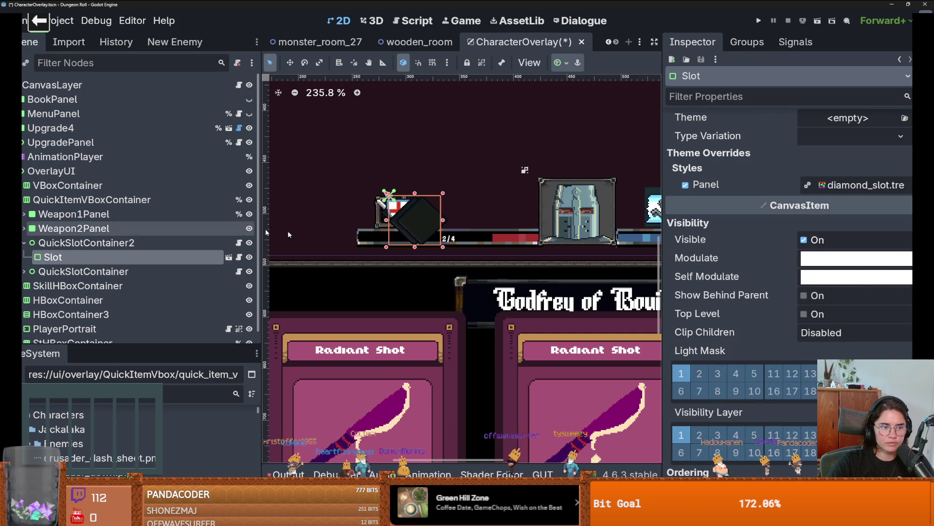
left_click(866, 185)
left_click(803, 277)
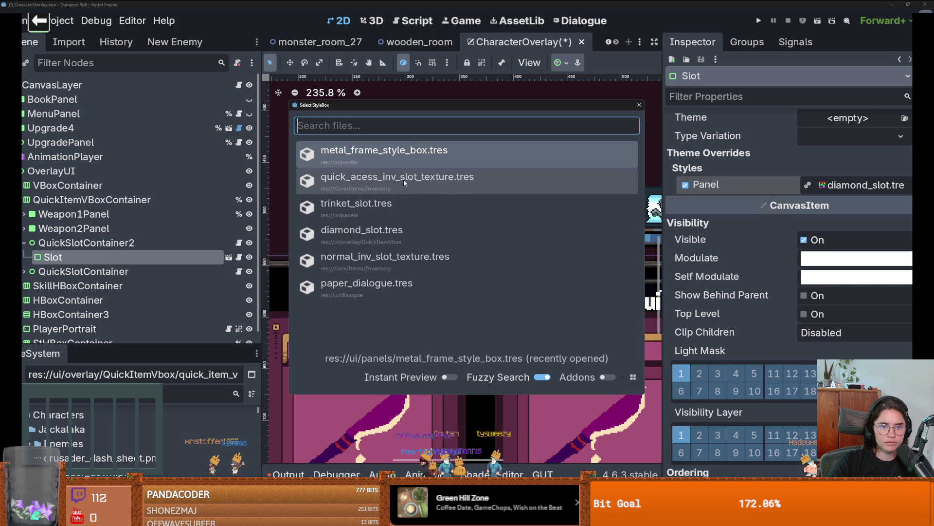
left_click(402, 155)
scroll(432, 237, "up", 3)
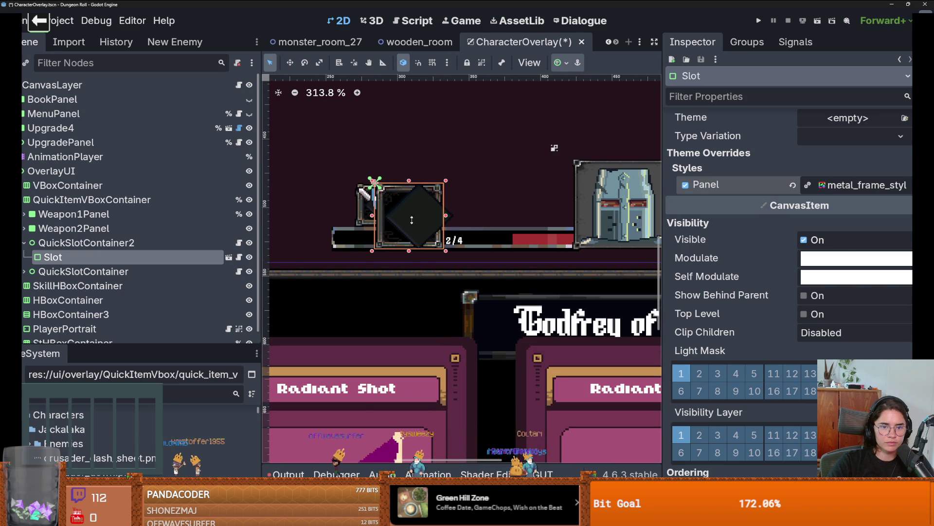
- Set the QuickSlotContainer2 Slot's custom minimum size to 32 × 32
left_click(82, 242)
key("Down")
scroll(790, 248, "up", 10)
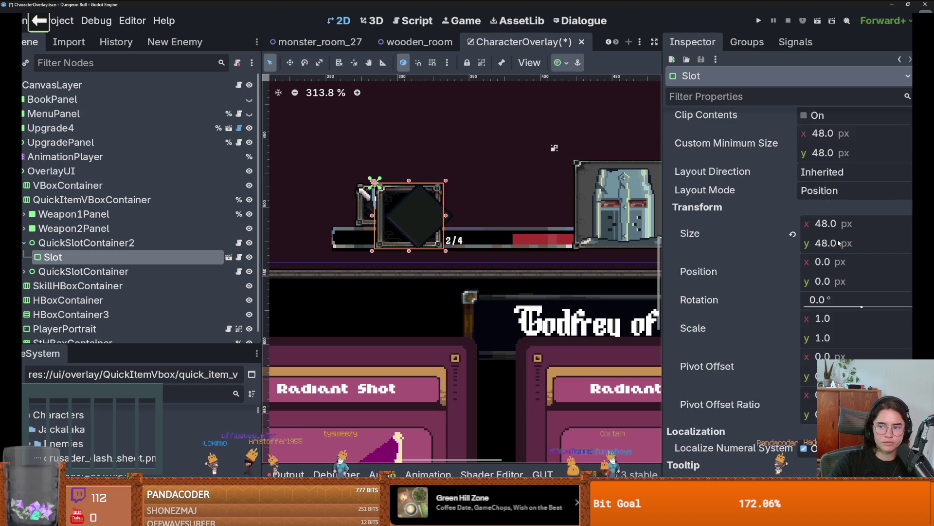
left_click(842, 196)
type("32")
key("Tab")
type("32")
key("Return")
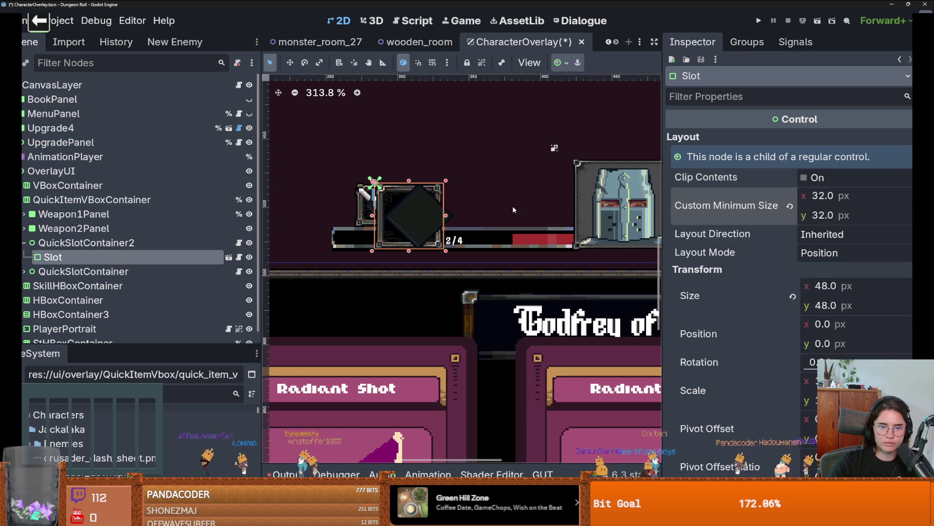
- Set that Slot's size to 37 wide by 33 high
left_click(827, 287)
type("37")
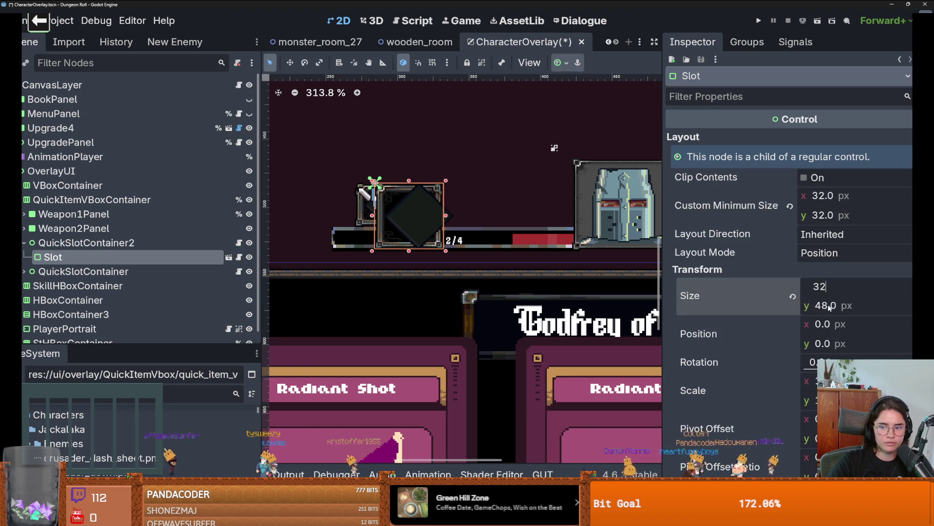
left_click(825, 306)
type("32")
key("BackSpace")
type("3")
key("Return")
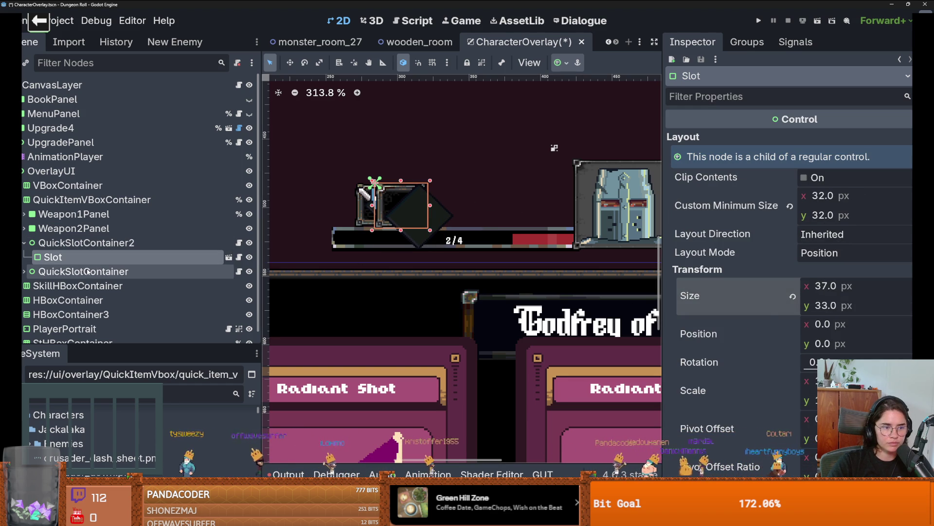
- Give QuickSlotContainer's Slot a 32 × 32 minimum size and a 32 × 32 size
left_click(23, 271)
left_click(83, 272)
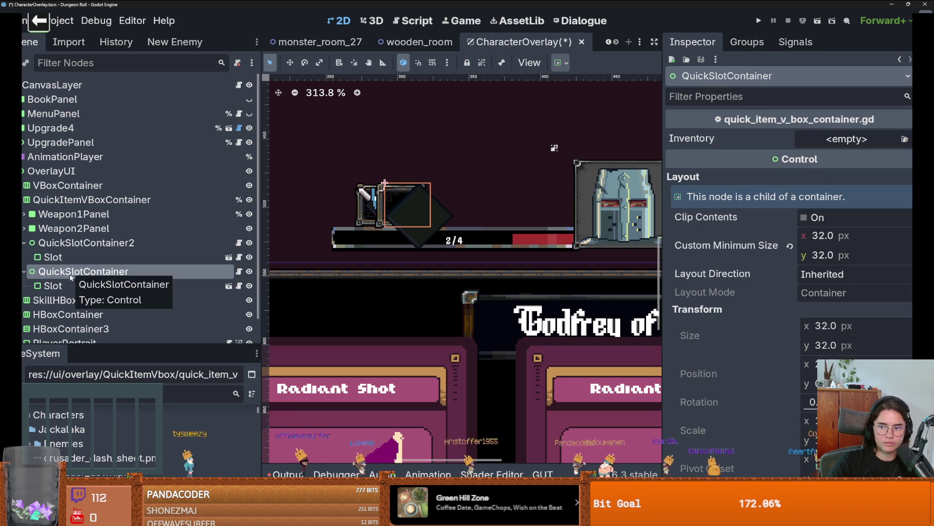
left_click(53, 286)
left_click(823, 196)
type("32")
left_click(832, 216)
type("32")
left_click(834, 286)
key("Return")
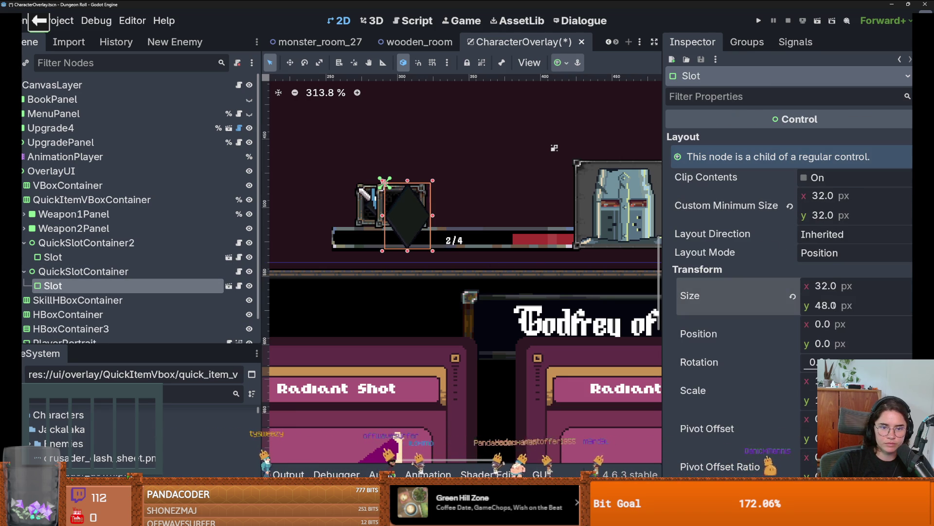
left_click(828, 305)
type("32")
key("Return")
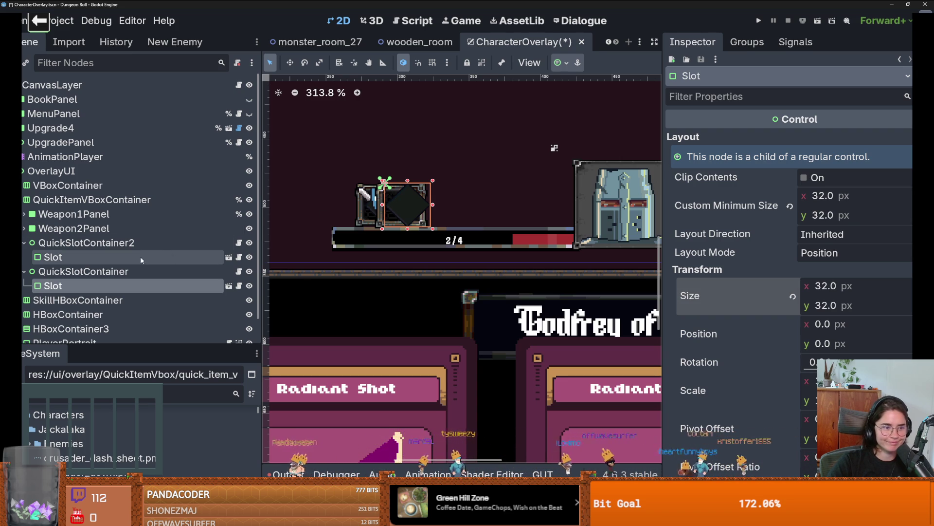
- Fold both slot containers and revert QuickItemVBoxContainer's Separation override to 4
left_click(24, 242)
left_click(24, 257)
left_click(73, 199)
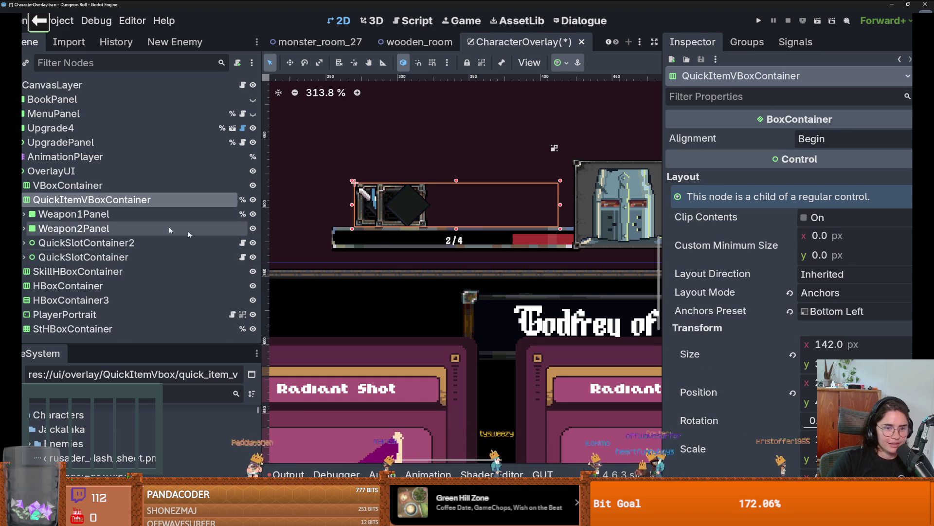
scroll(484, 280, "down", 3)
scroll(484, 279, "down", 1)
scroll(780, 342, "down", 15)
scroll(780, 343, "up", 5)
scroll(780, 343, "down", 5)
scroll(780, 342, "up", 10)
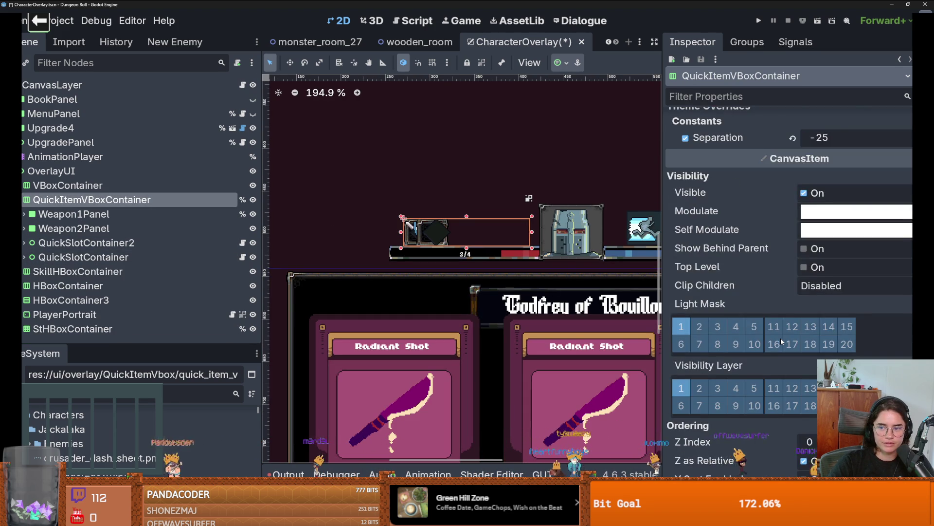
left_click(792, 231)
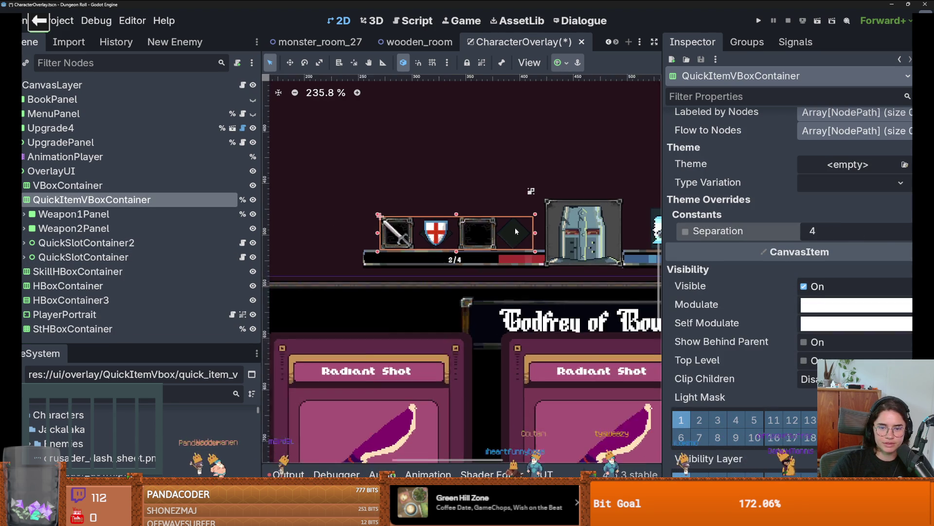